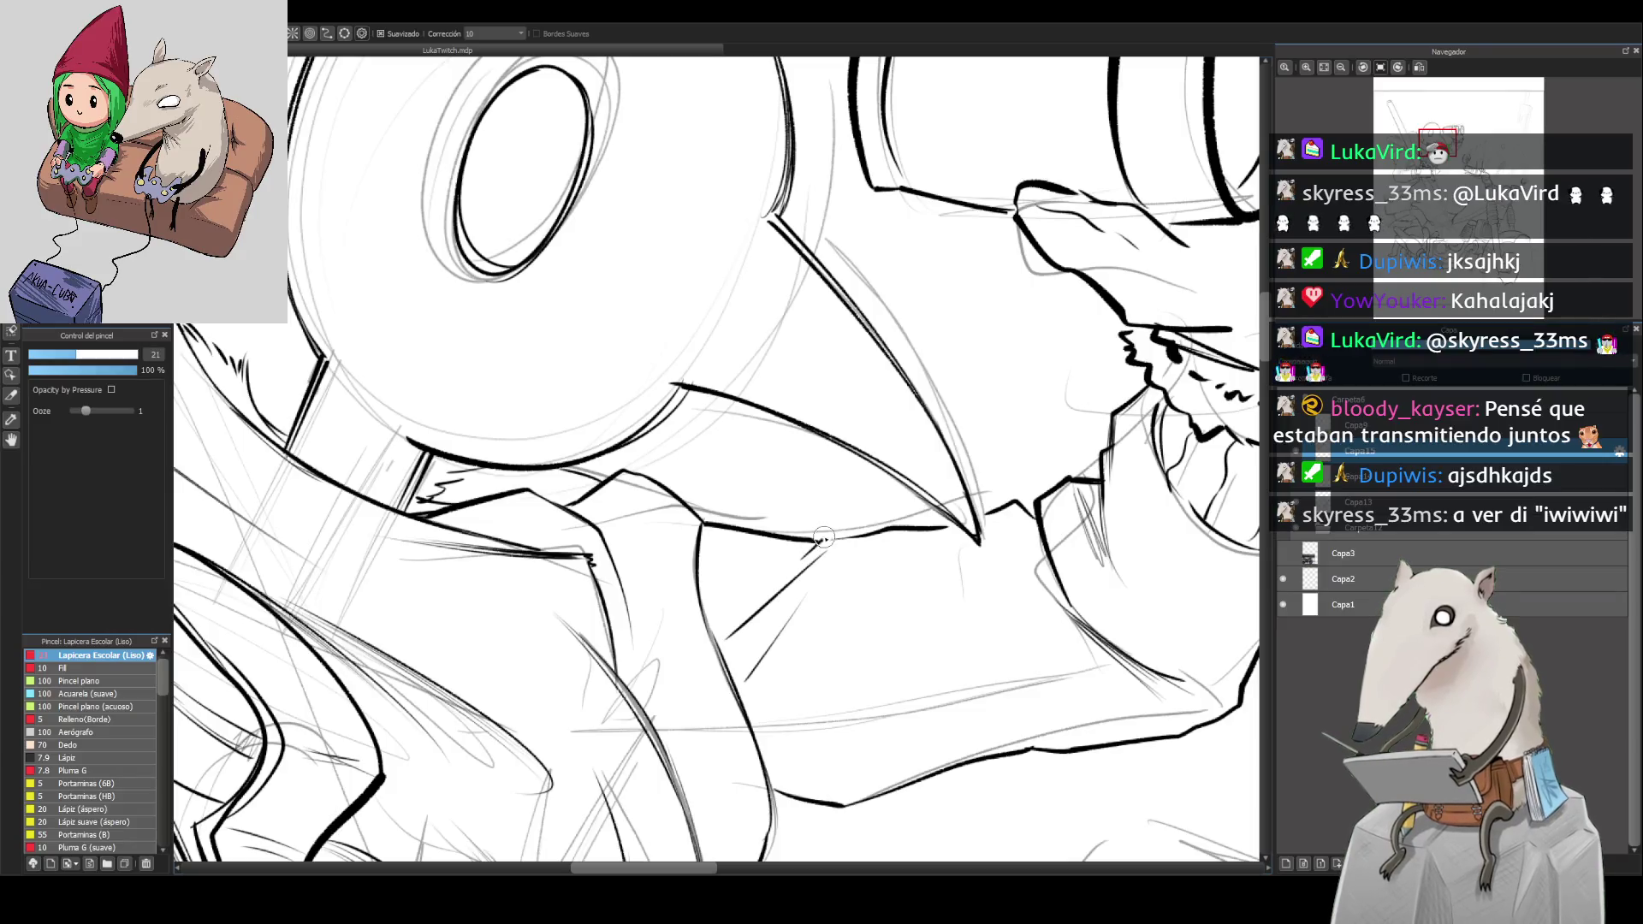
Step: Zoom and pan to bring the rider's upper body, binoculars and sword into view
scroll(856, 523, "down", 5)
scroll(868, 508, "up", 5)
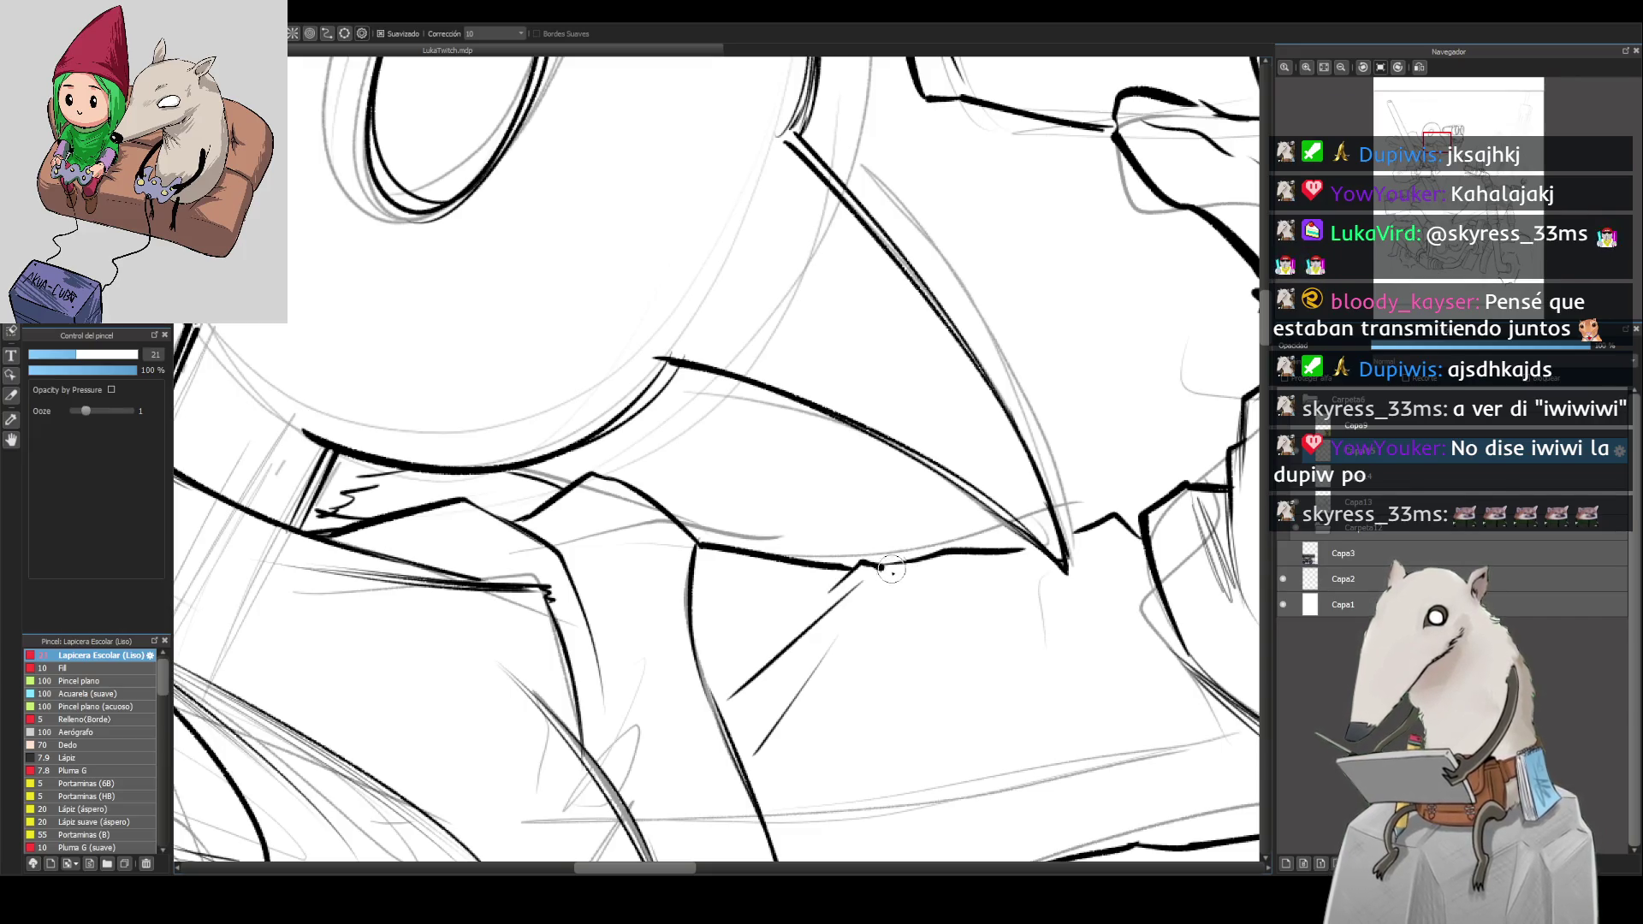
scroll(895, 590, "down", 5)
mouse_move(805, 702)
left_mouse_down()
mouse_move(856, 577)
mouse_move(889, 576)
left_mouse_up()
scroll(889, 576, "up", 3)
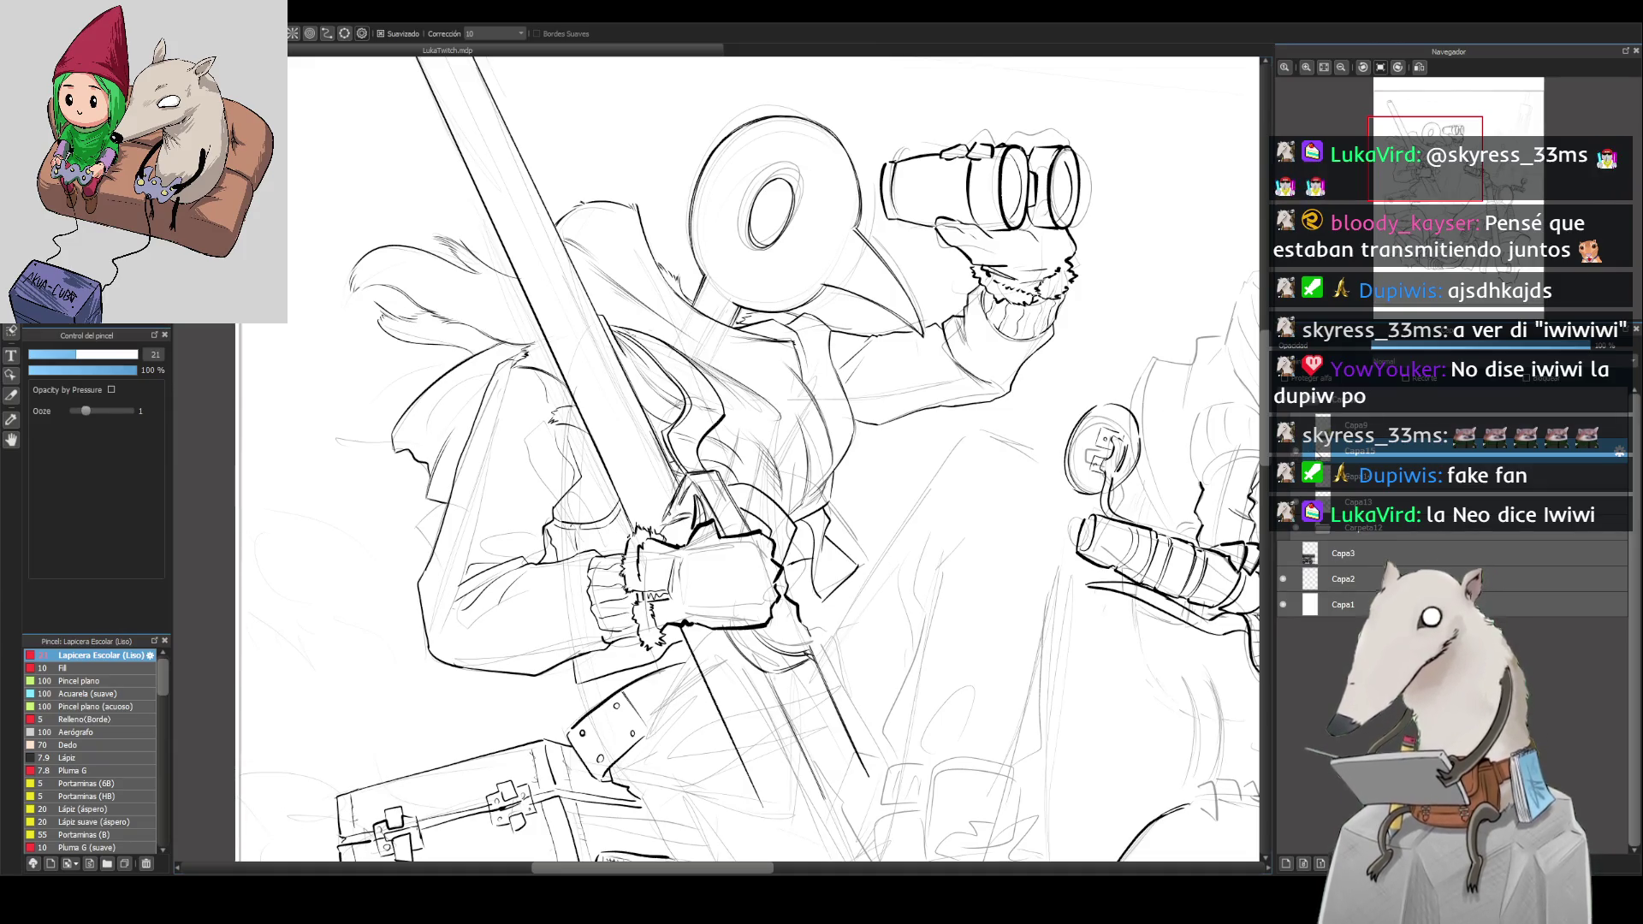
left_click_drag(1068, 400, 1127, 400)
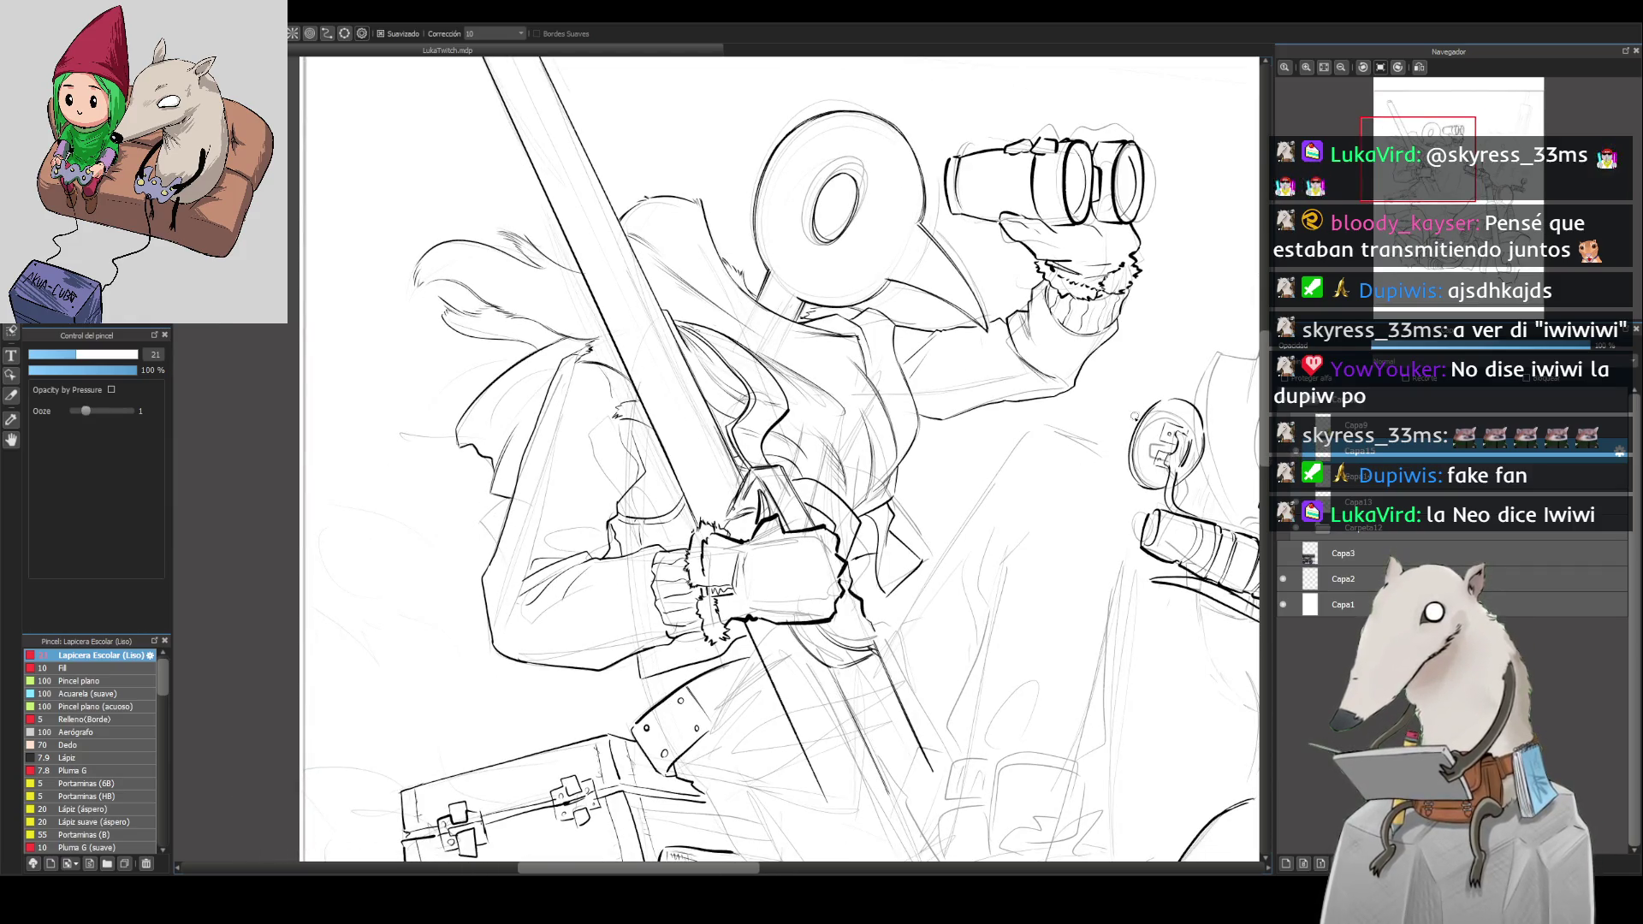
Step: Zoom in and shift and tilt the view around the gloved hand on the sword
scroll(1105, 410, "down", 5)
scroll(1075, 430, "up", 4)
scroll(1075, 430, "down", 2)
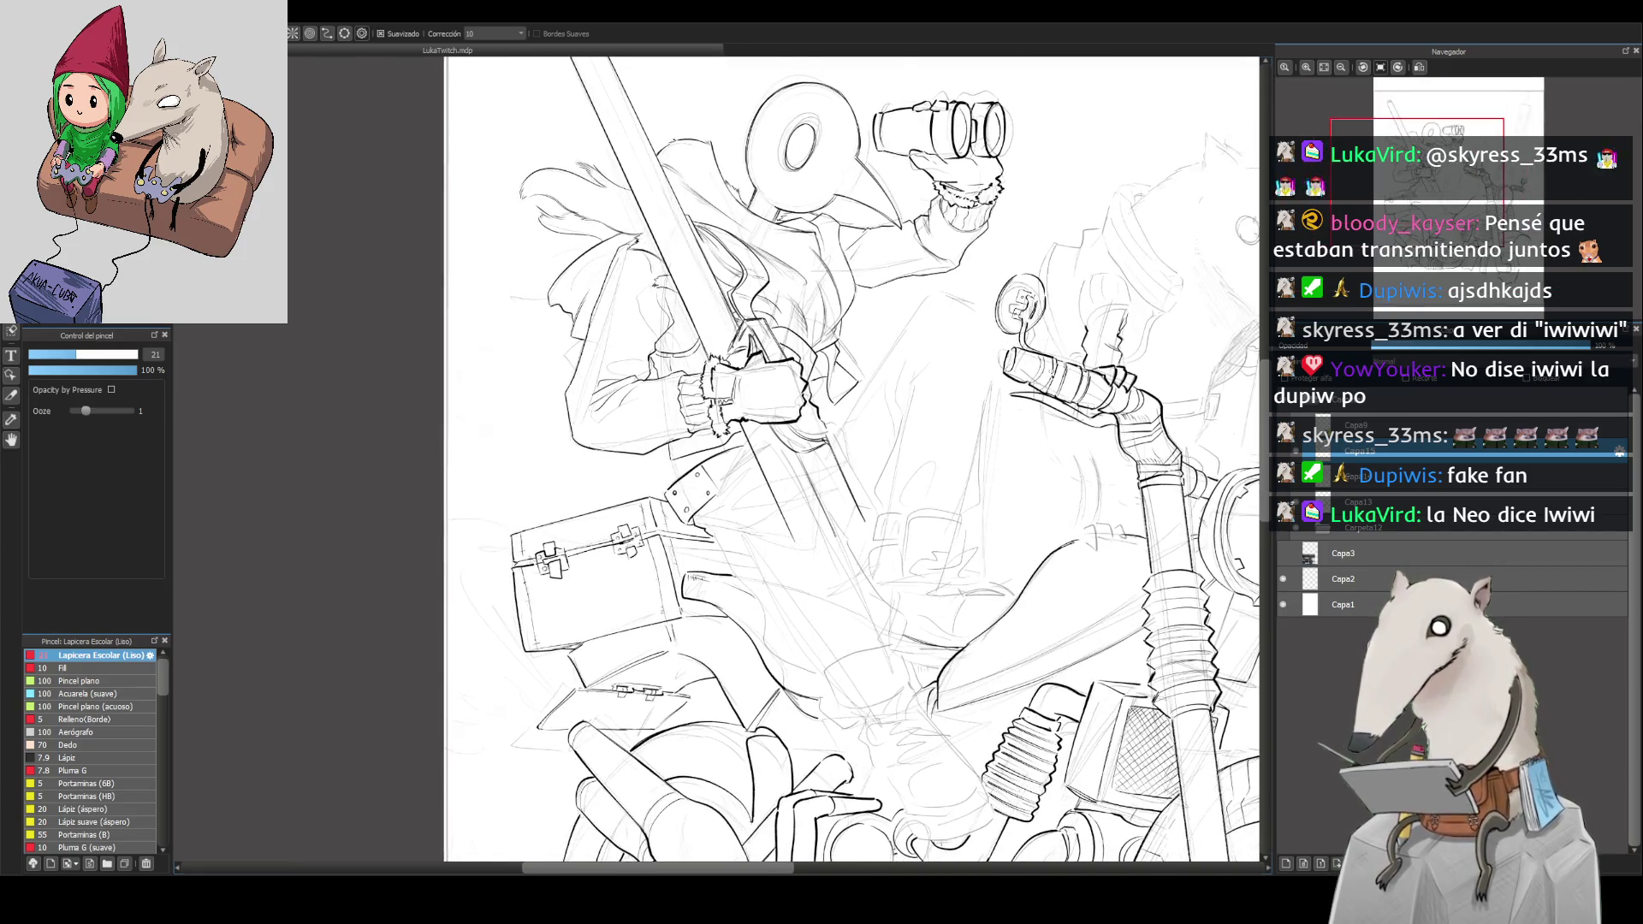
scroll(1075, 429, "up", 2)
scroll(770, 385, "up", 2)
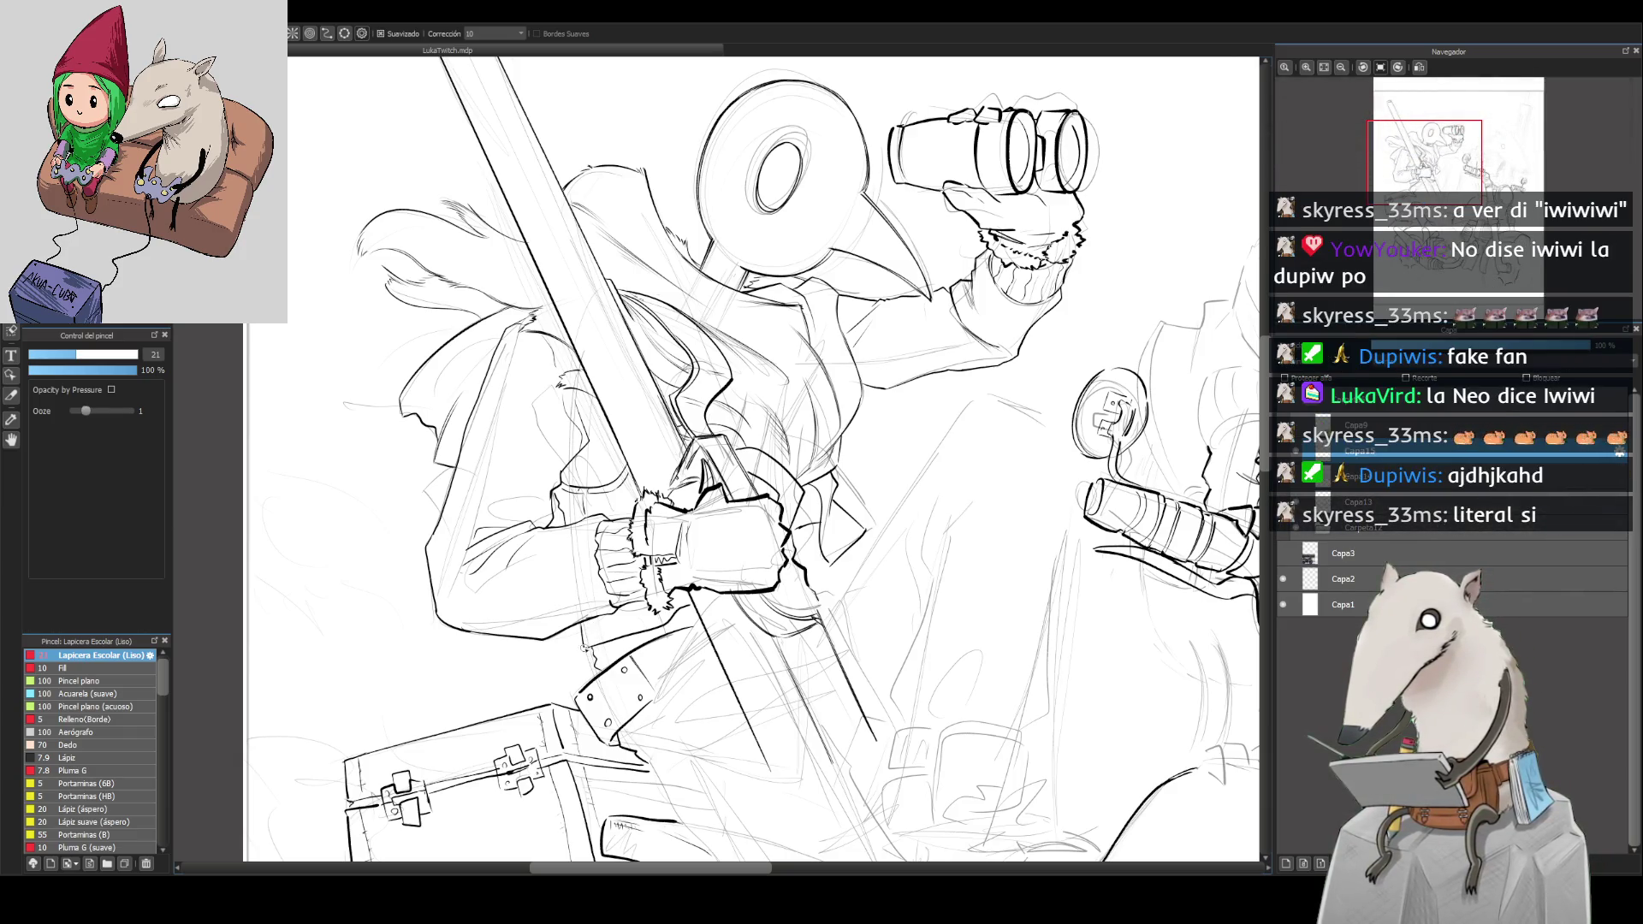
mouse_move(849, 629)
left_mouse_down()
mouse_move(833, 615)
mouse_move(847, 583)
left_mouse_up()
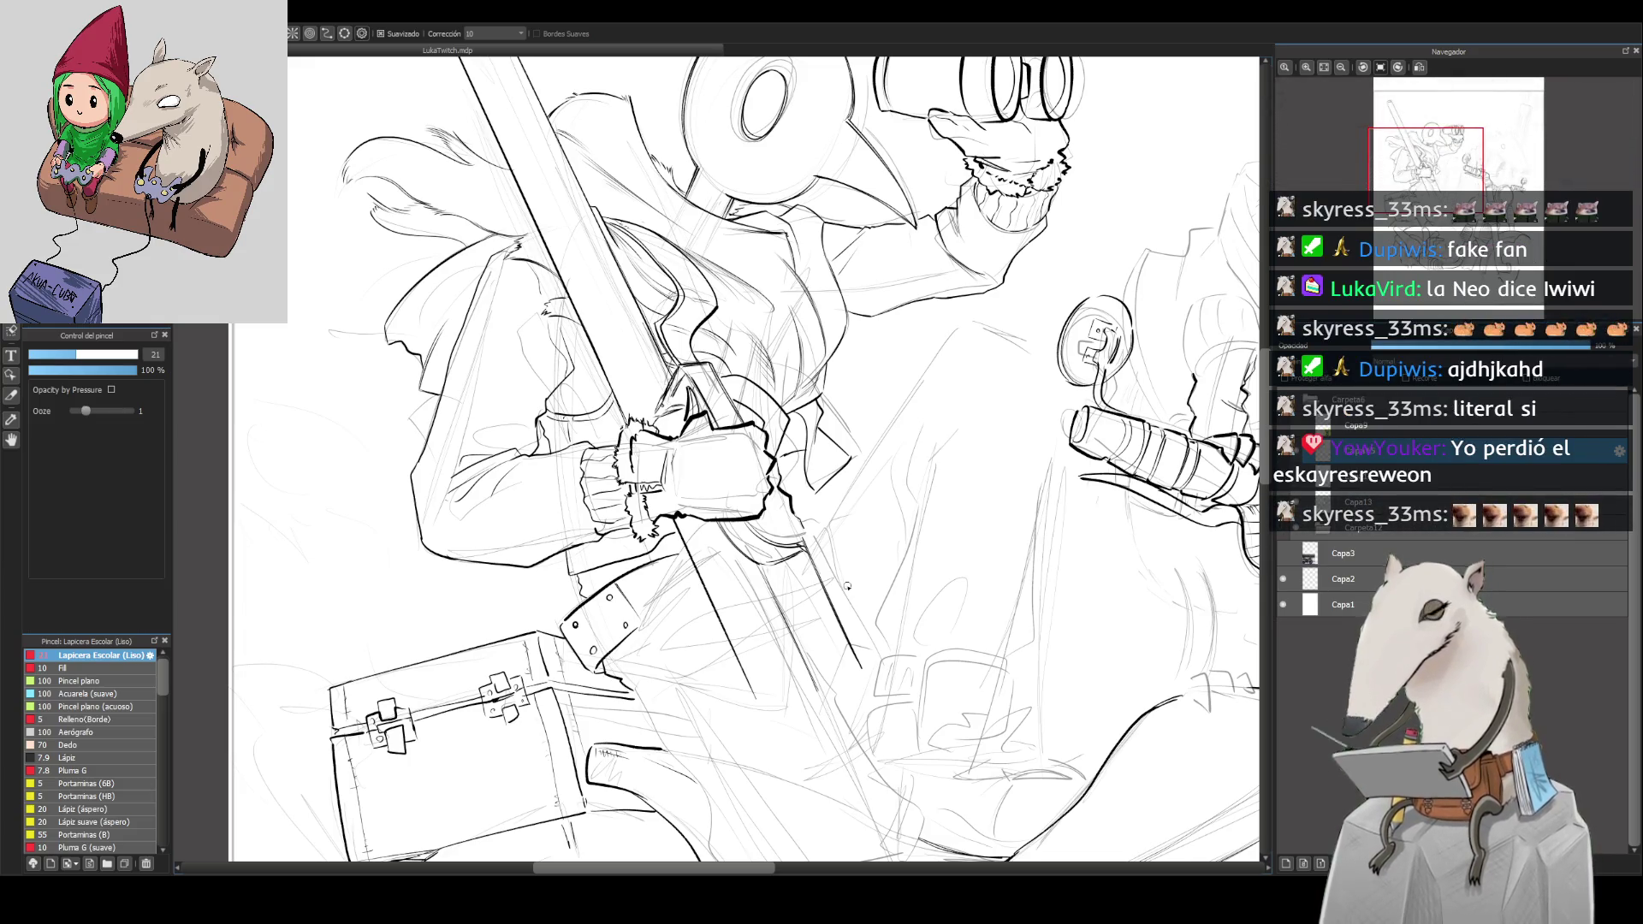
left_click_drag(847, 586, 803, 560)
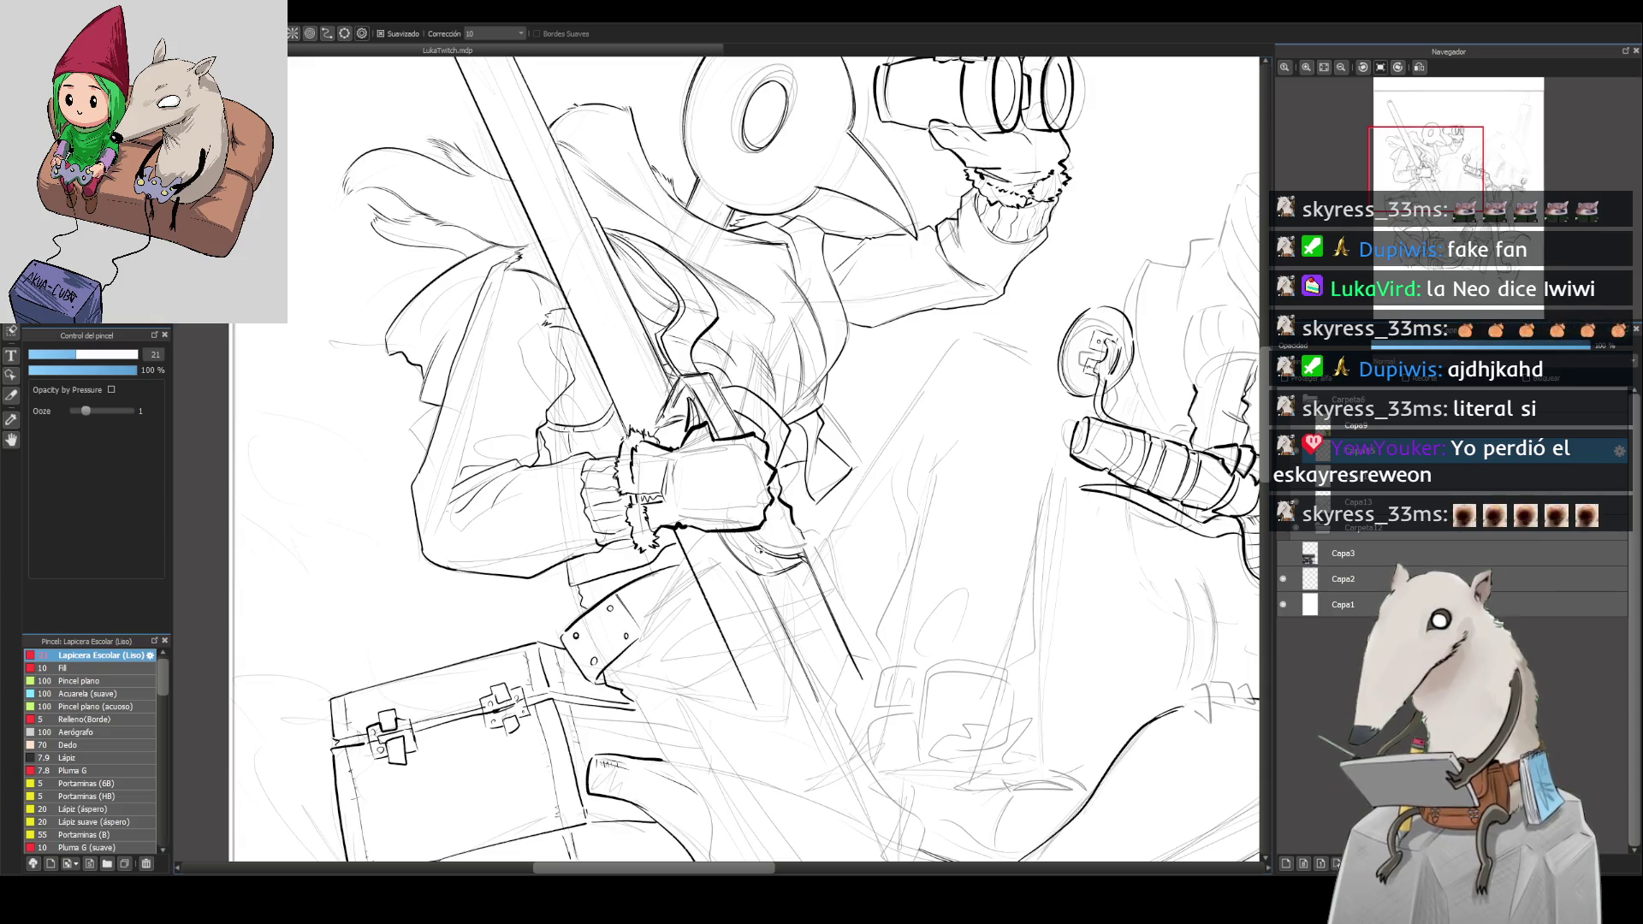
Step: Mirror the view, zoom out, and add new layer Capa16 above Capa15
left_click(1419, 67)
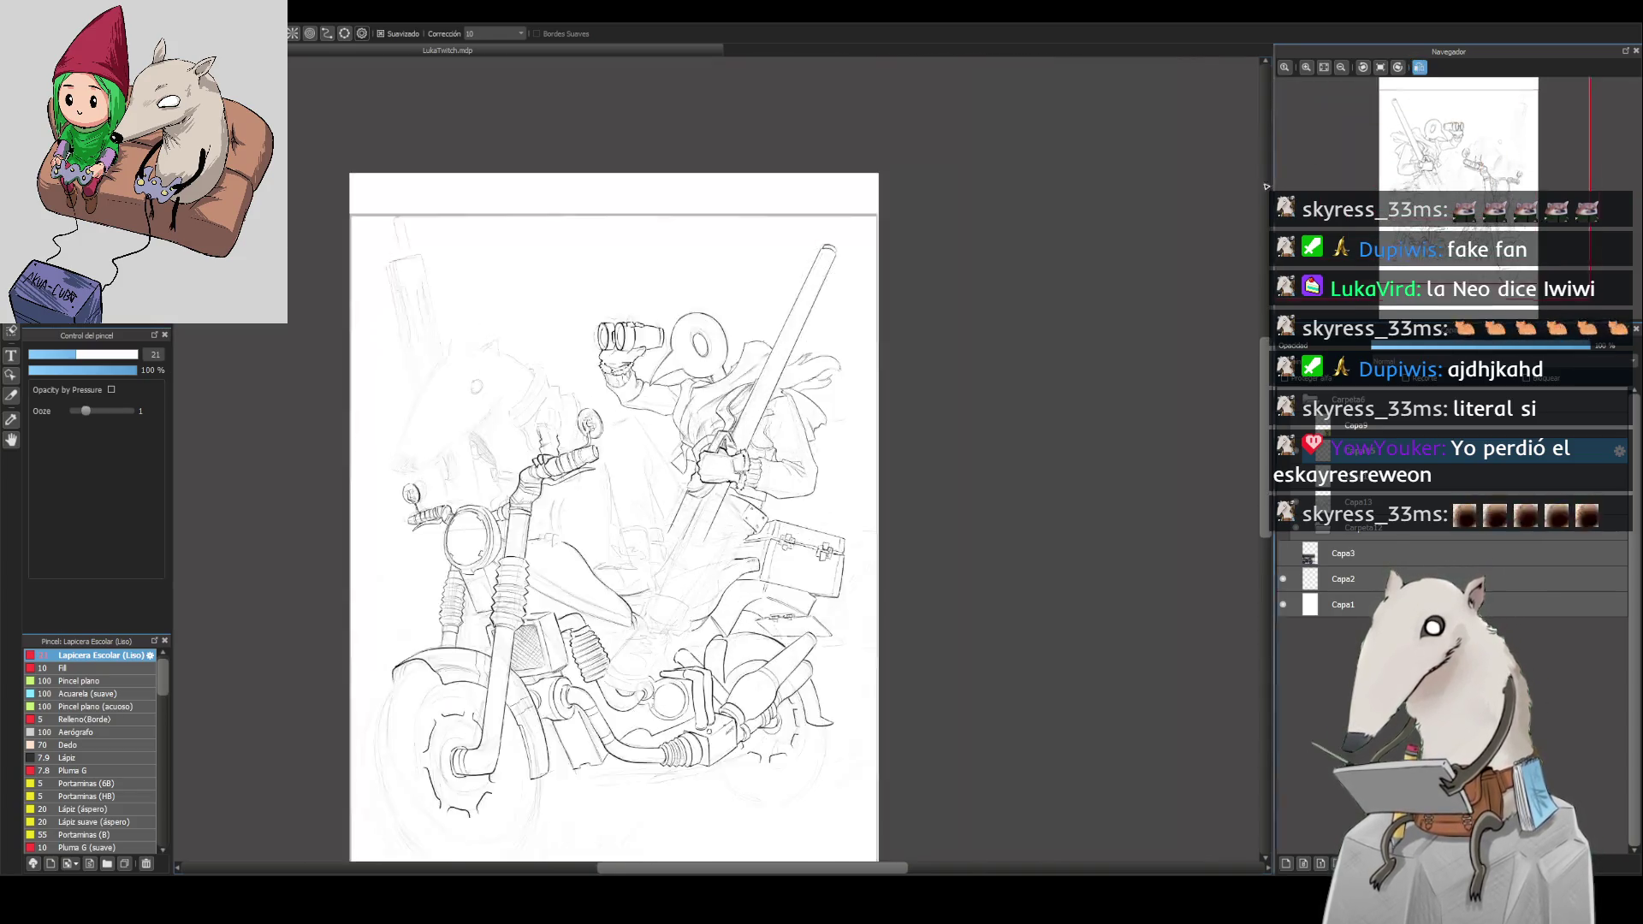
scroll(762, 579, "down", 2)
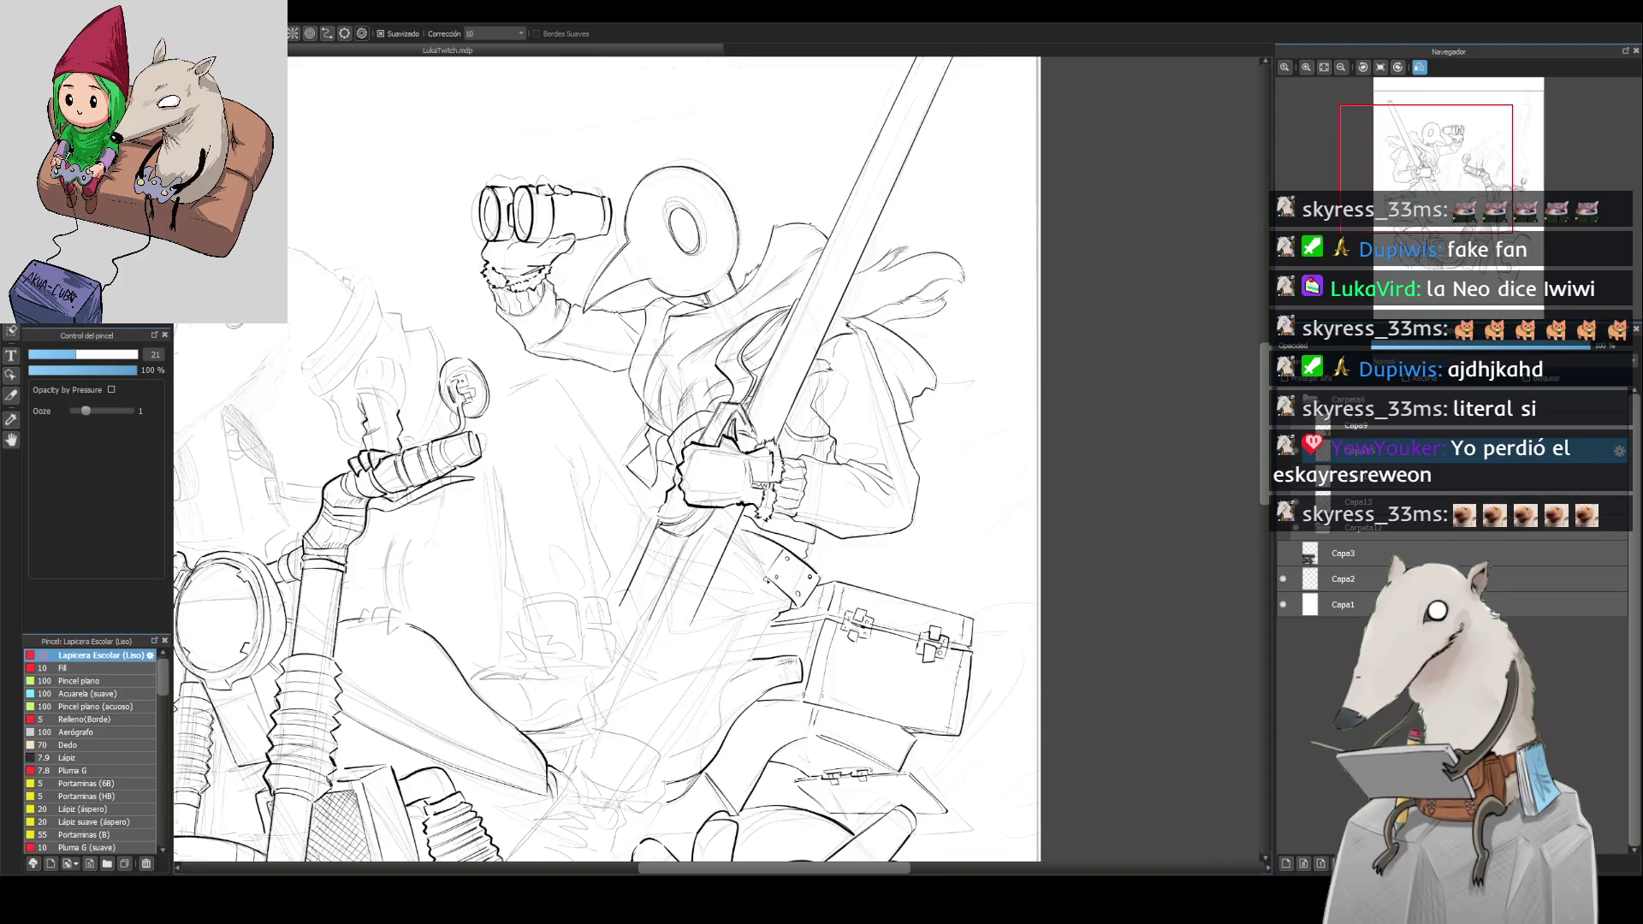
scroll(778, 502, "up", 3)
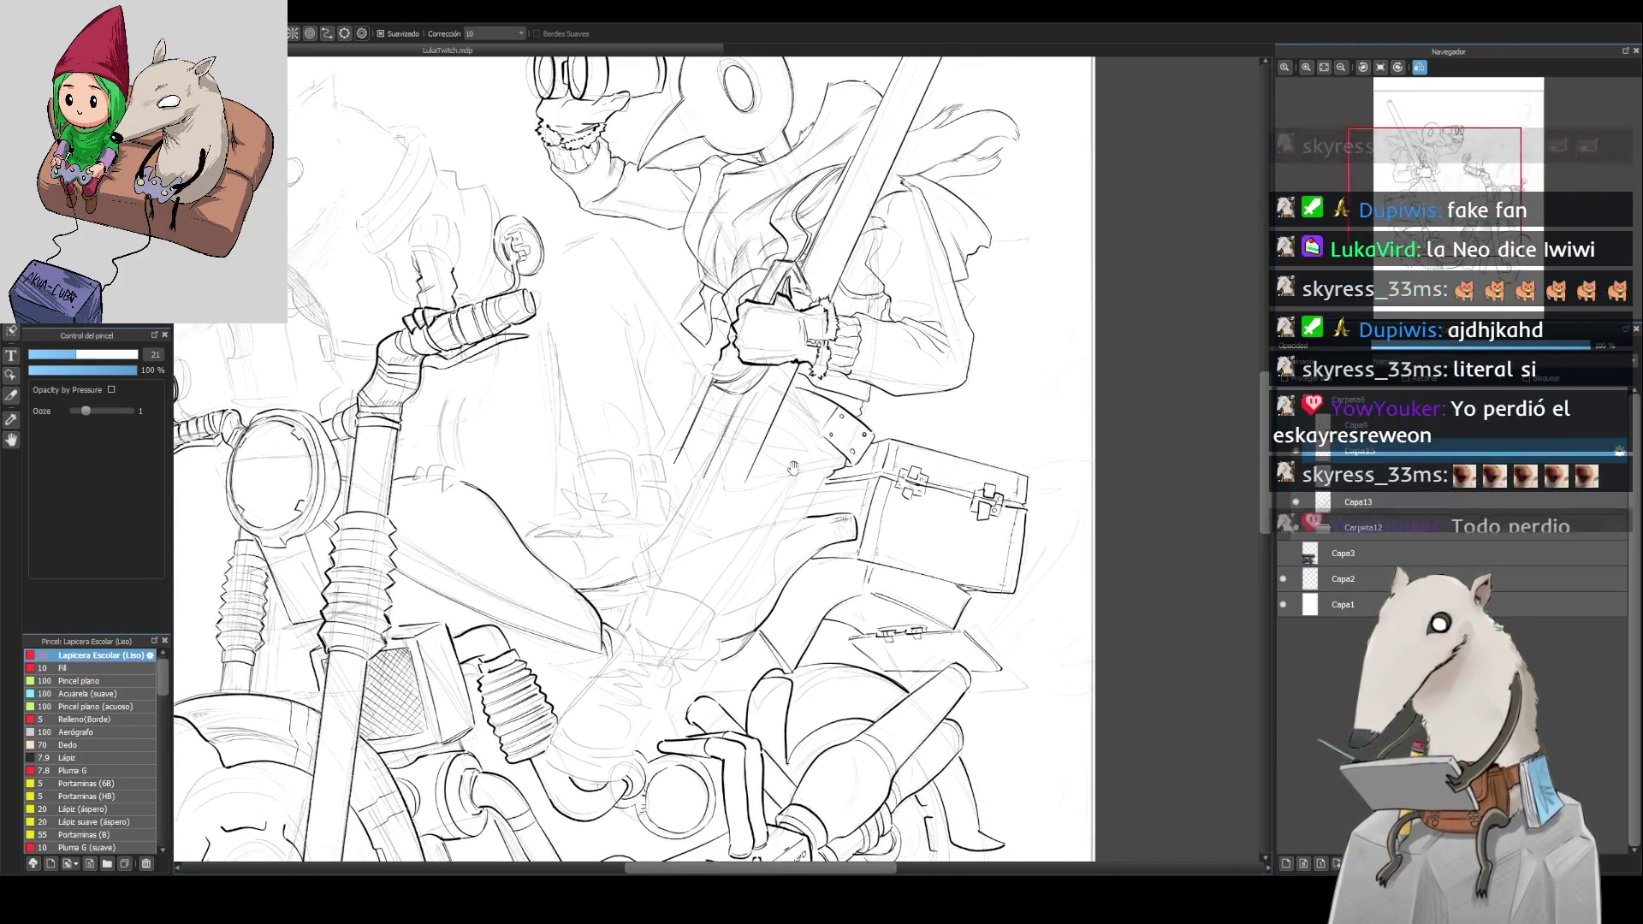
scroll(629, 462, "down", 2)
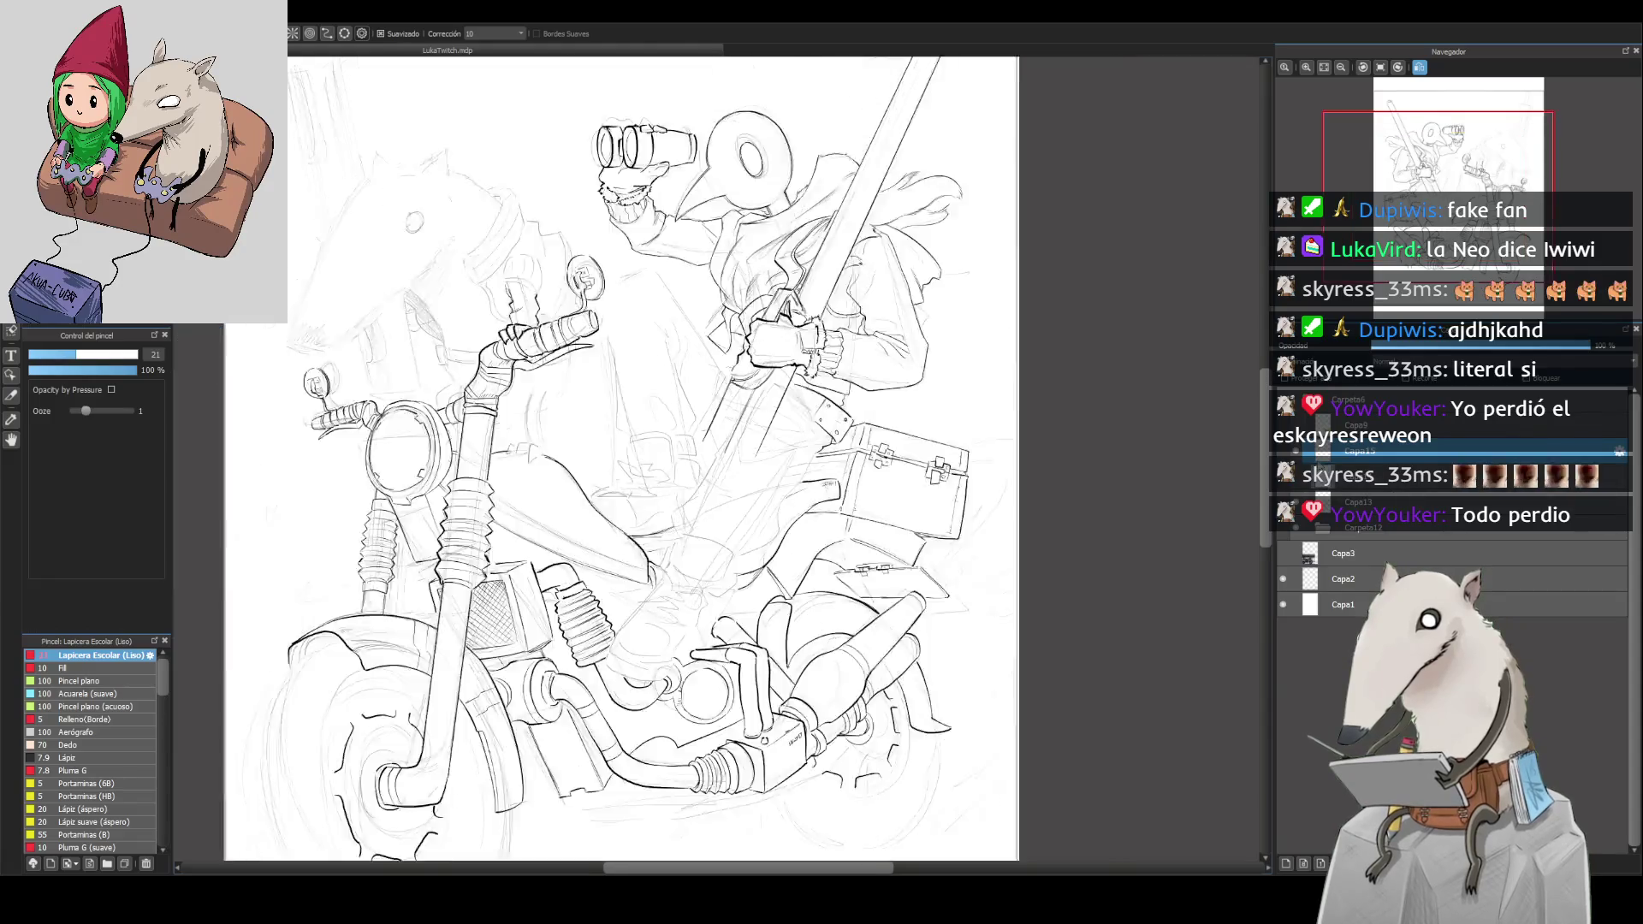
left_click(1286, 865)
scroll(1087, 594, "up", 2)
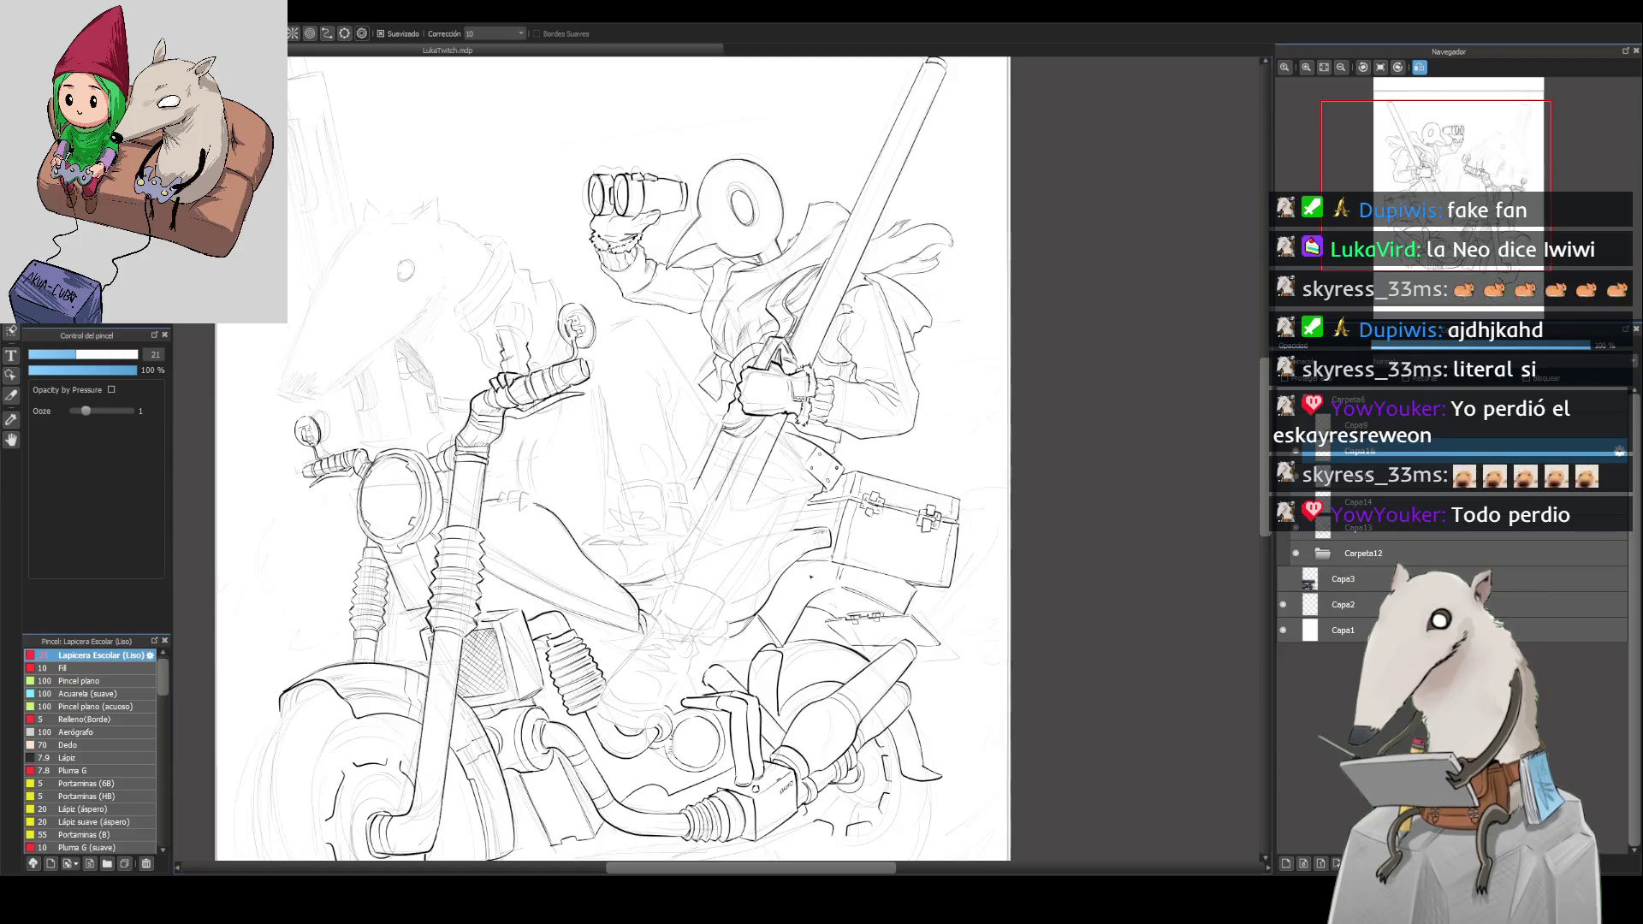
Step: Zoom to the box and leg area, ink a short boot stroke, then unmirror the view
scroll(811, 577, "up", 1)
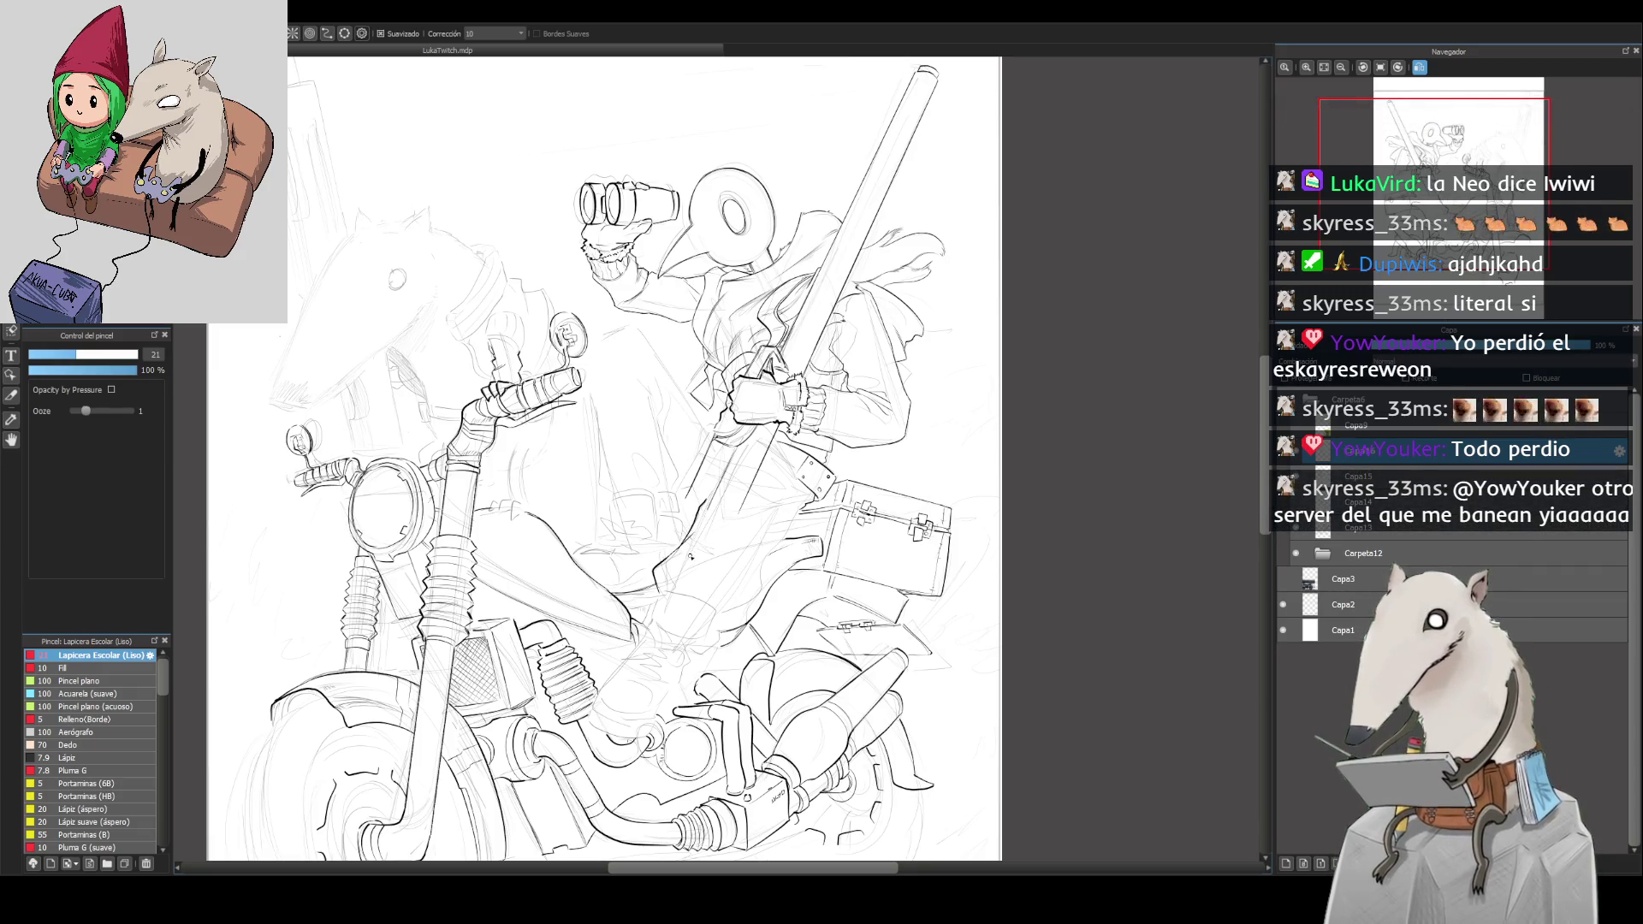
scroll(693, 559, "up", 1)
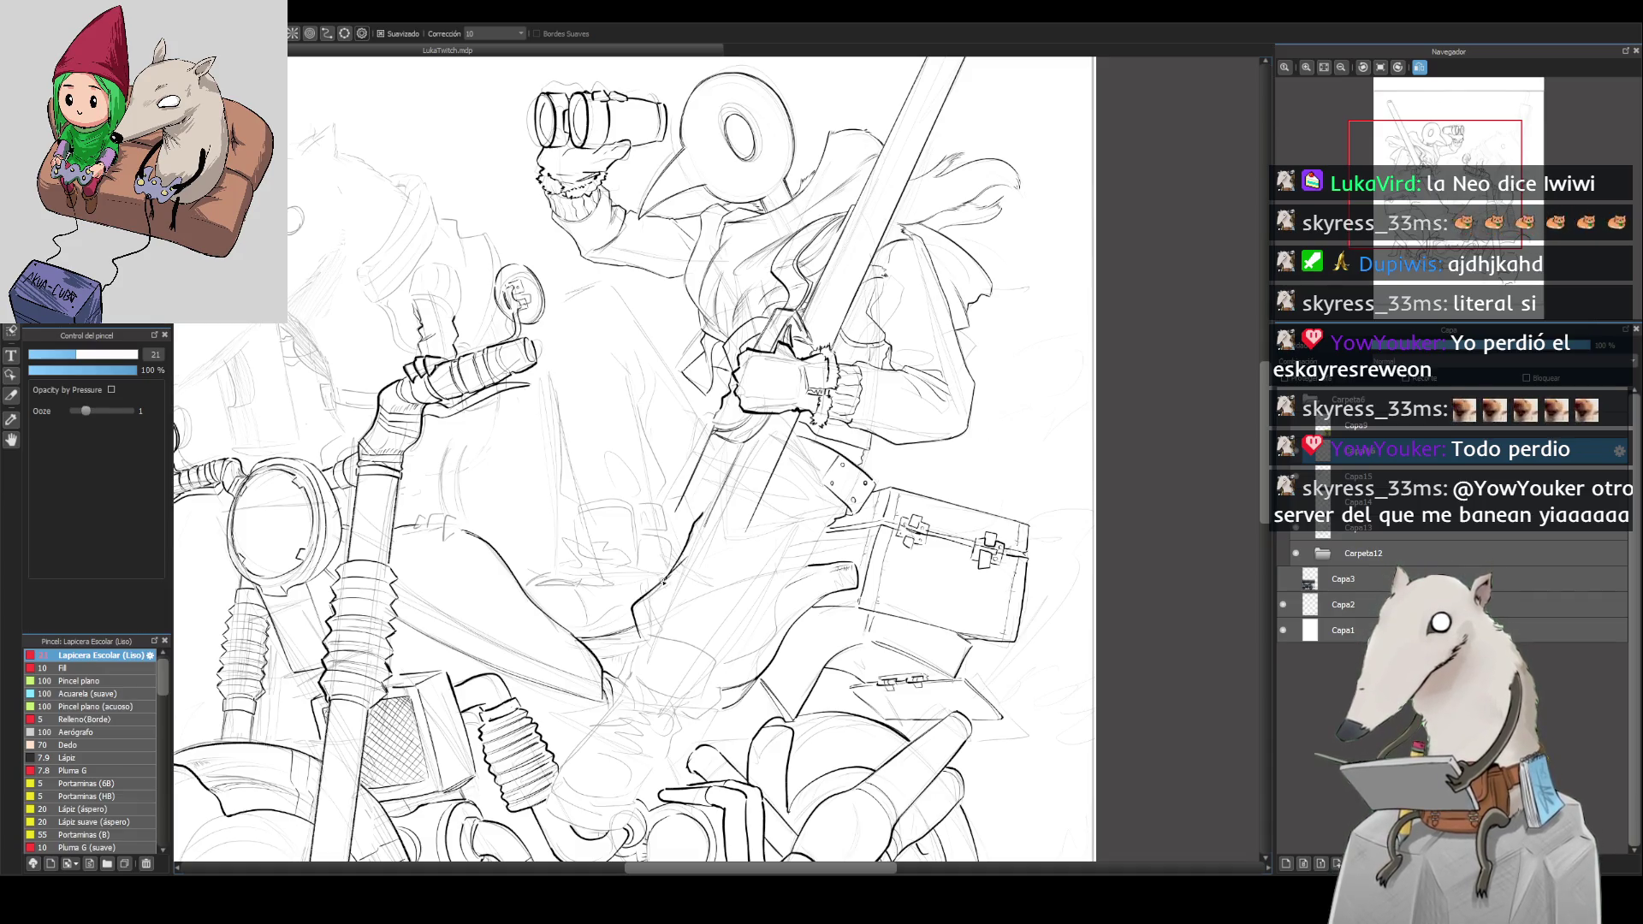
left_click_drag(698, 540, 672, 581)
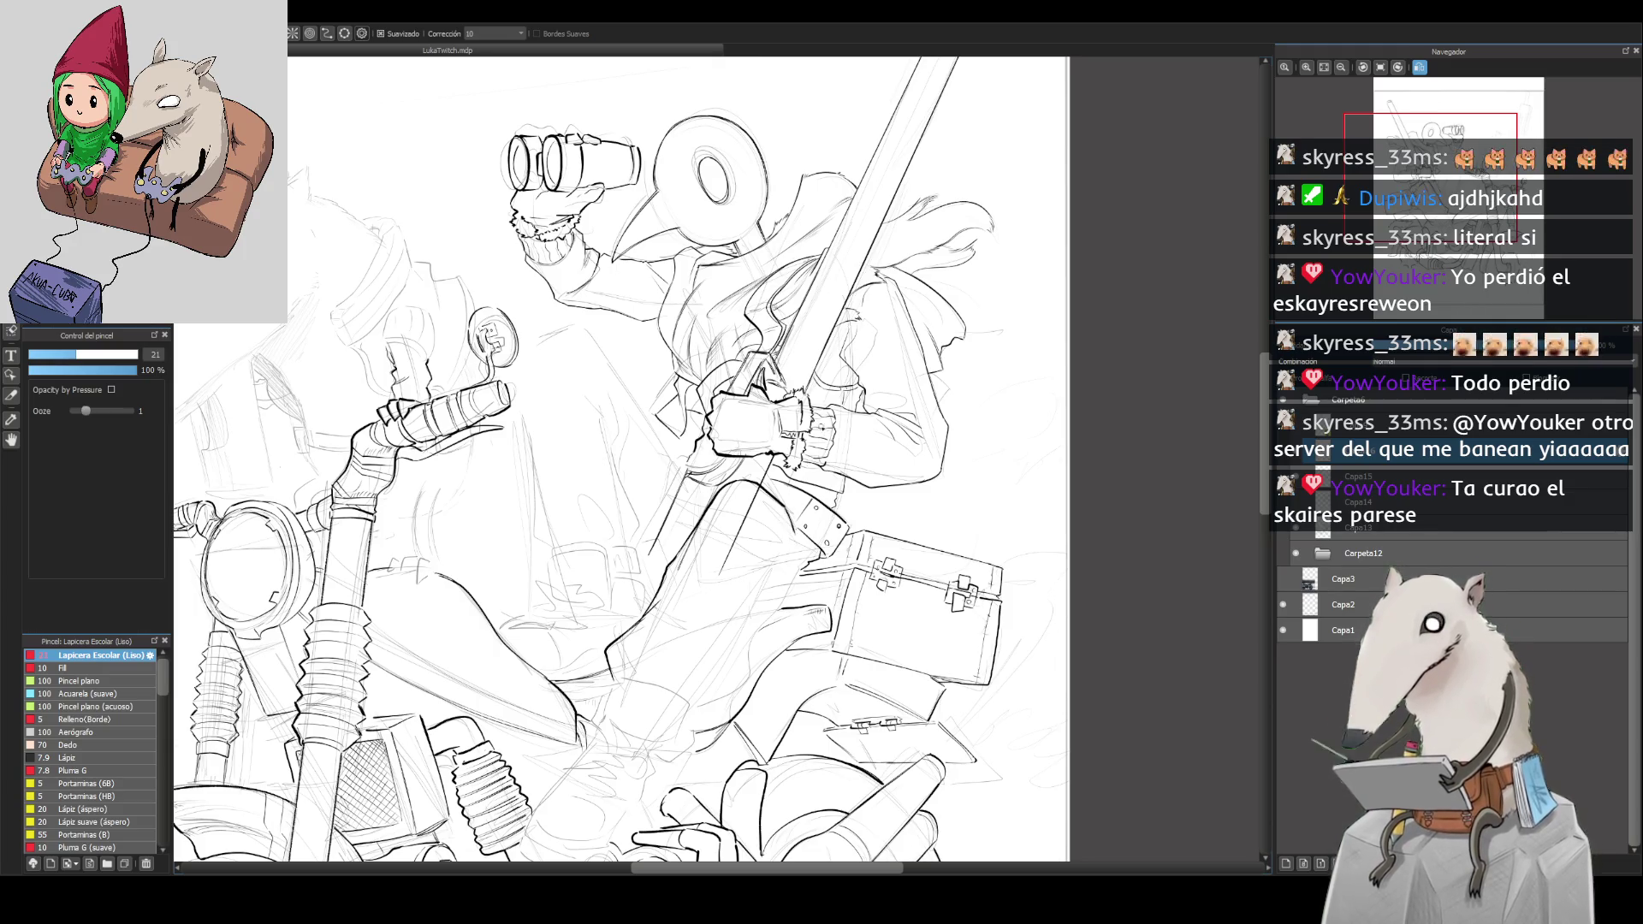
scroll(620, 462, "down", 3)
scroll(620, 462, "up", 5)
scroll(620, 462, "down", 4)
scroll(621, 462, "up", 2)
left_click_drag(783, 605, 830, 632)
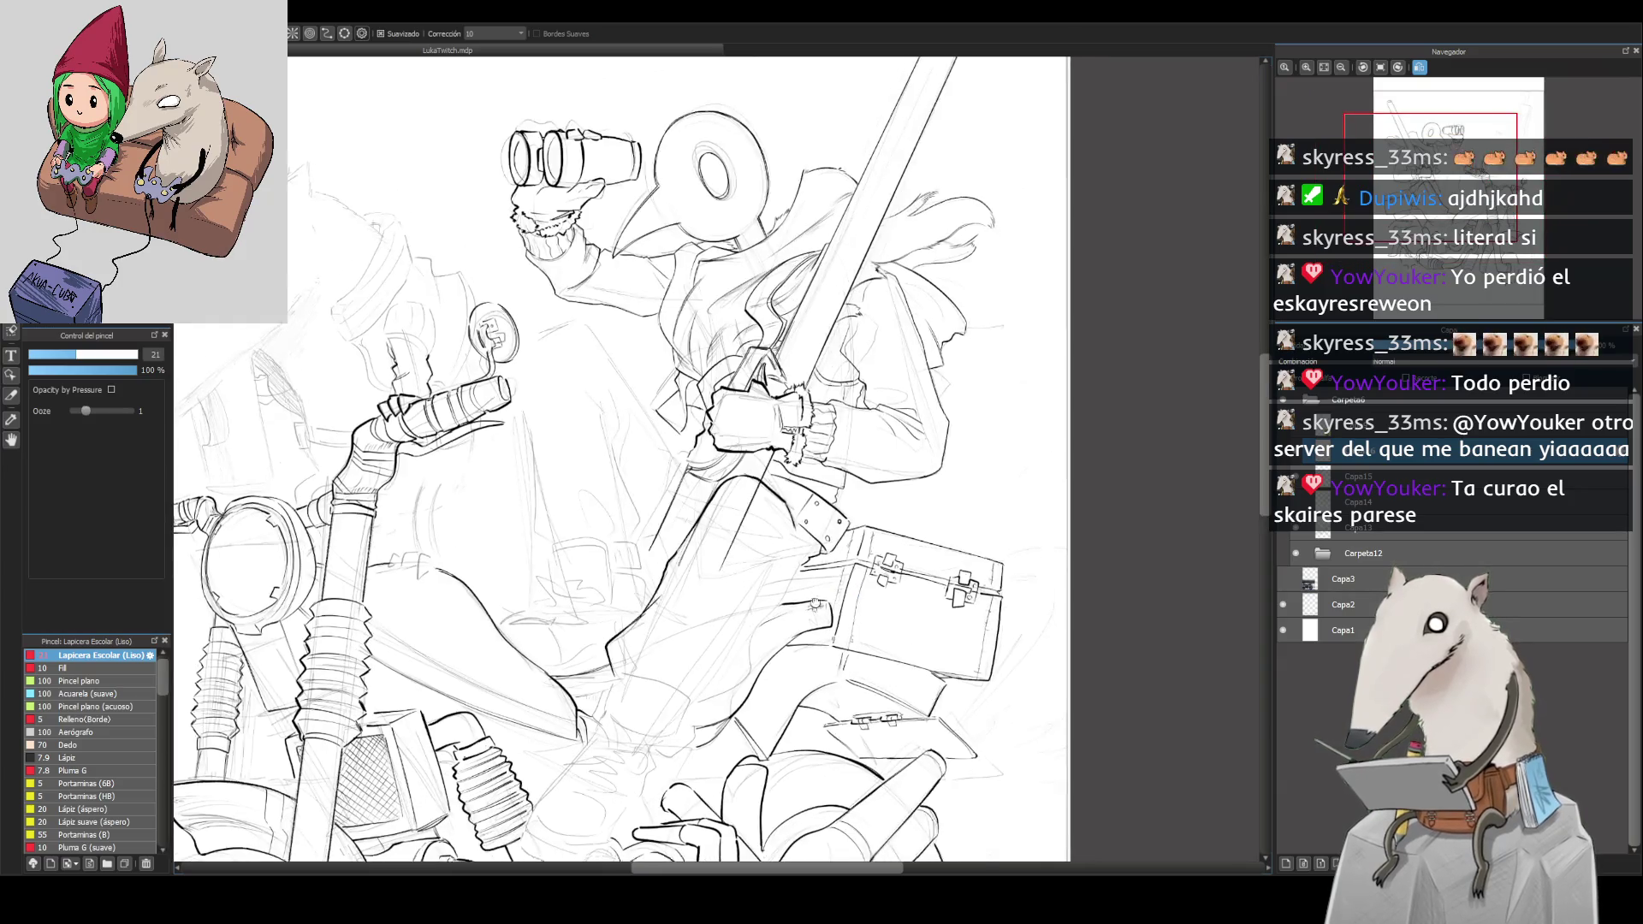
scroll(814, 604, "down", 3)
left_click(1420, 66)
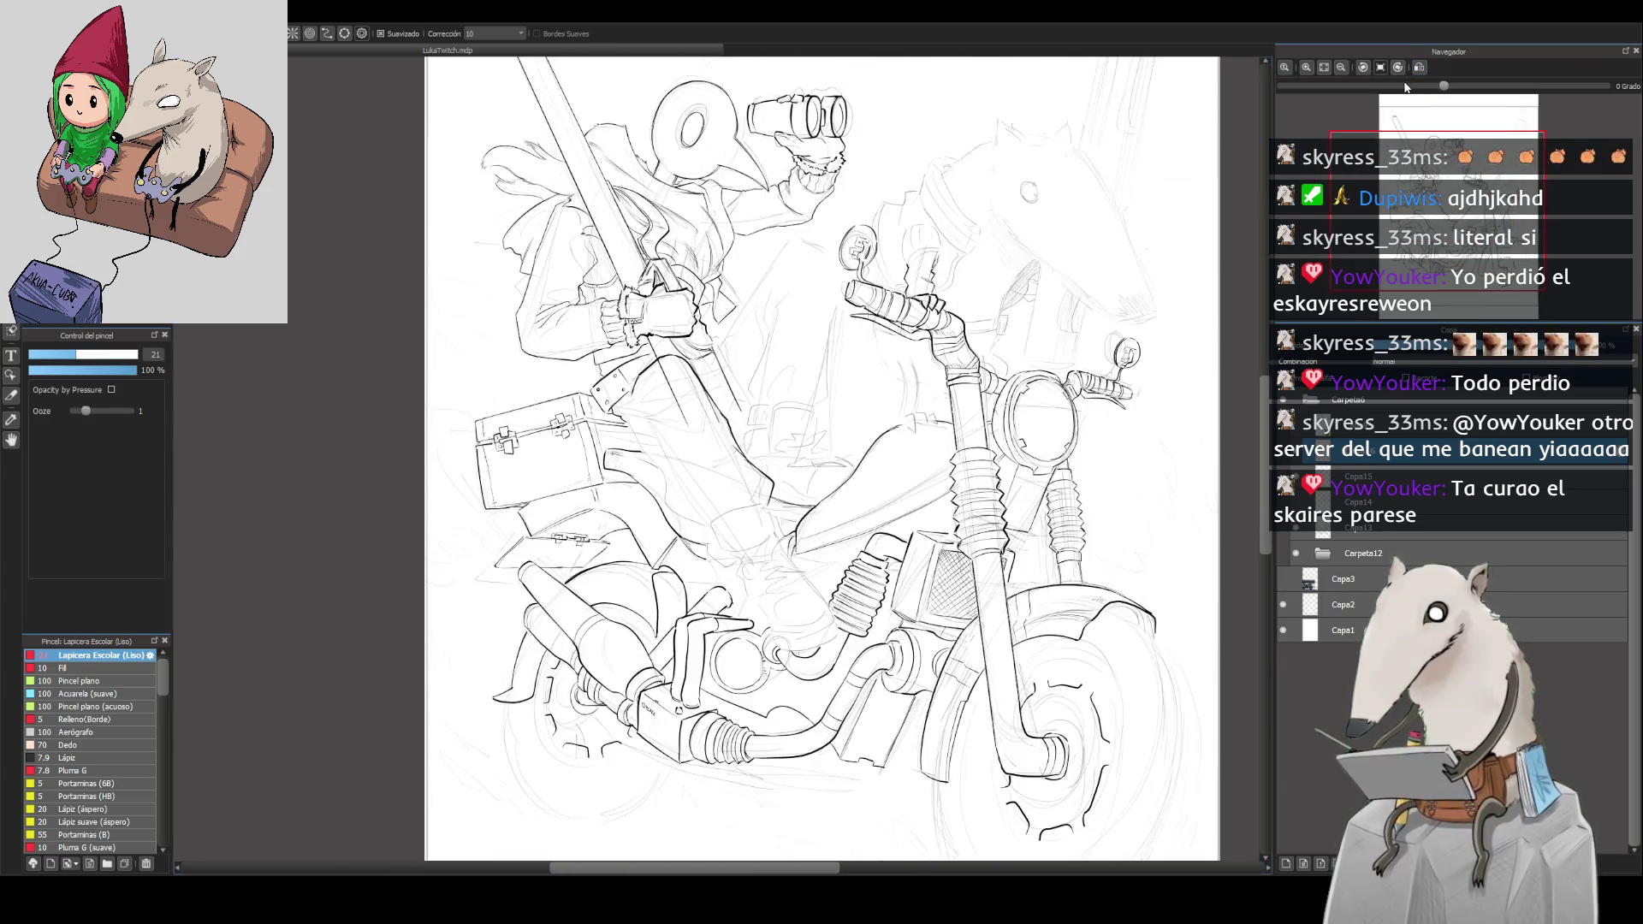
Step: Darken the short trouser-leg lines, rotating the view to level the box, then mirror to check
left_click(1399, 69)
scroll(644, 579, "up", 3)
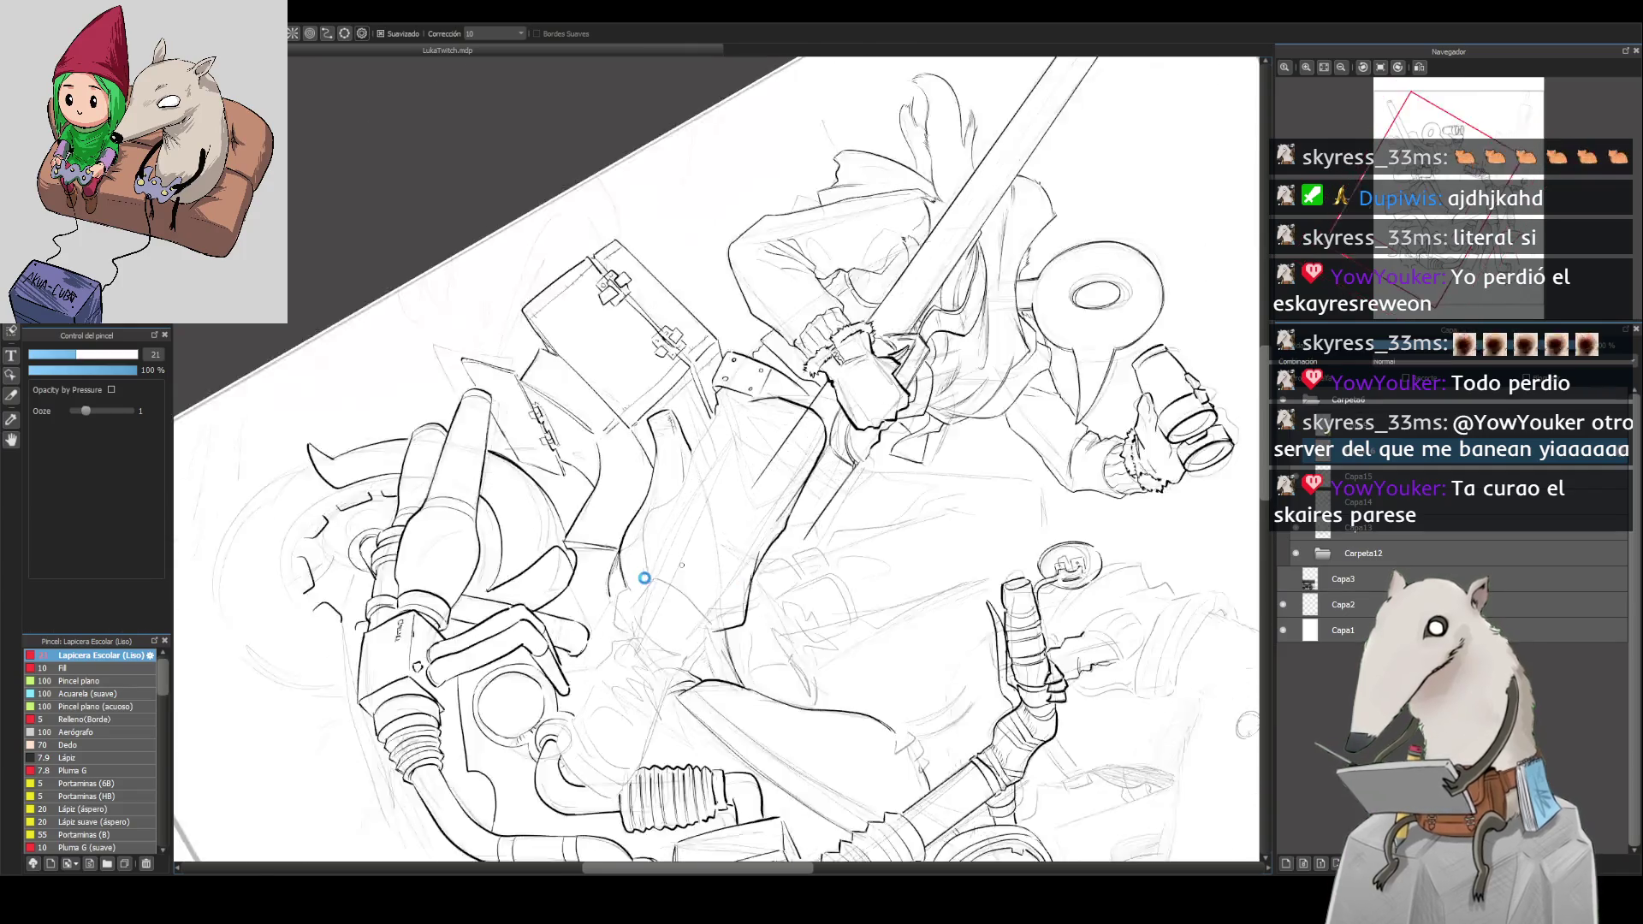
scroll(645, 579, "up", 2)
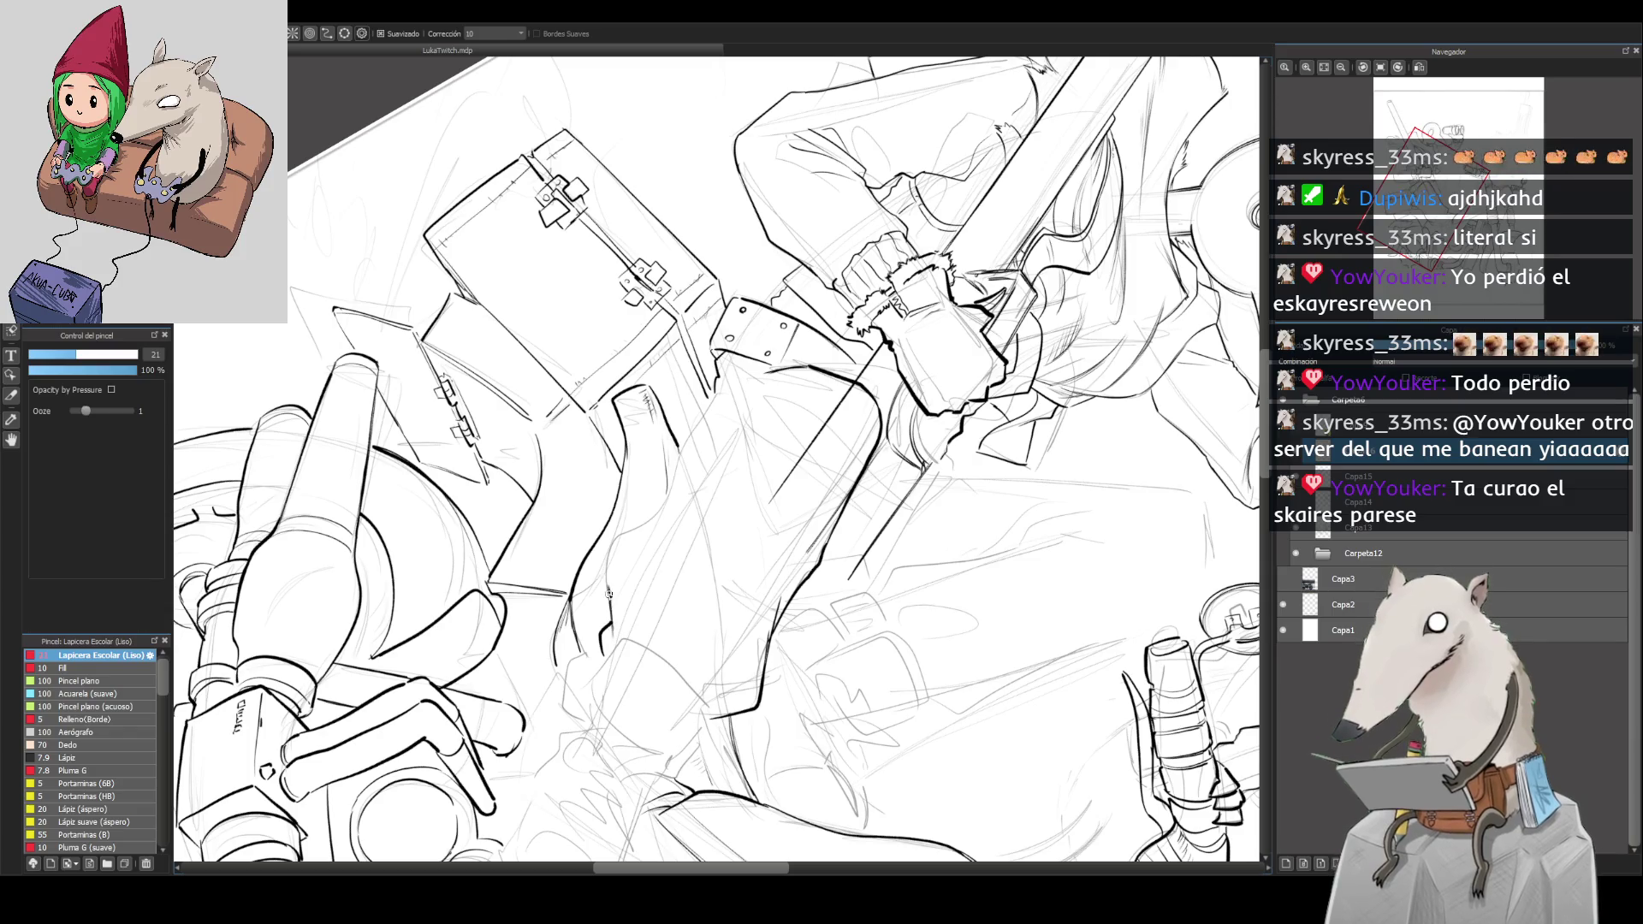
left_click_drag(609, 546, 604, 601)
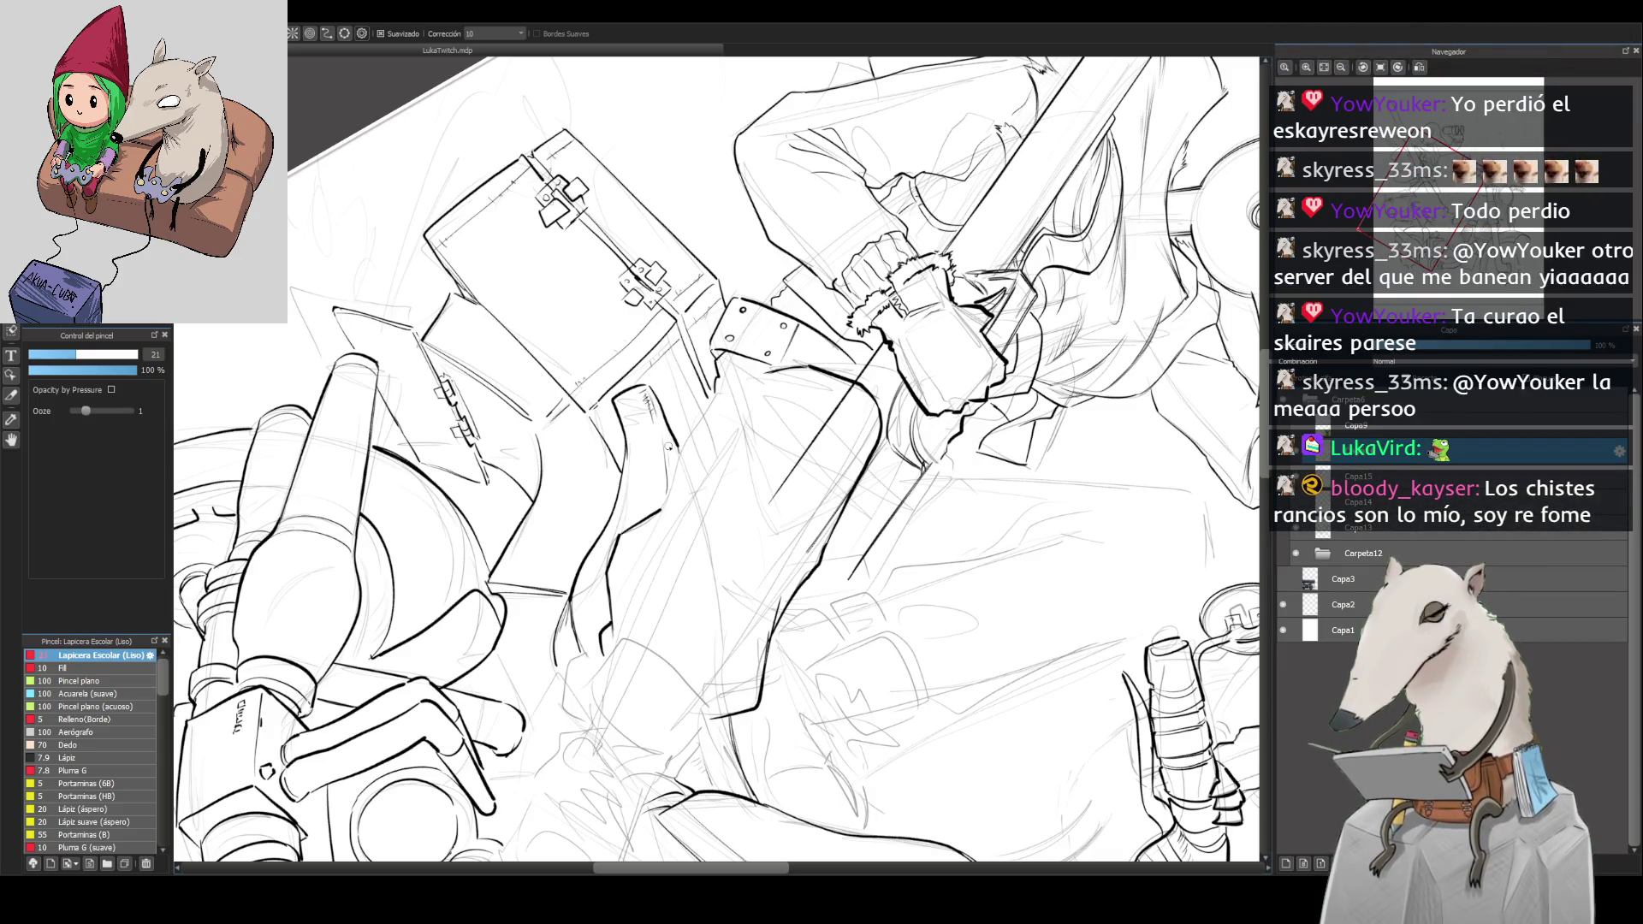
left_click_drag(979, 255, 738, 539)
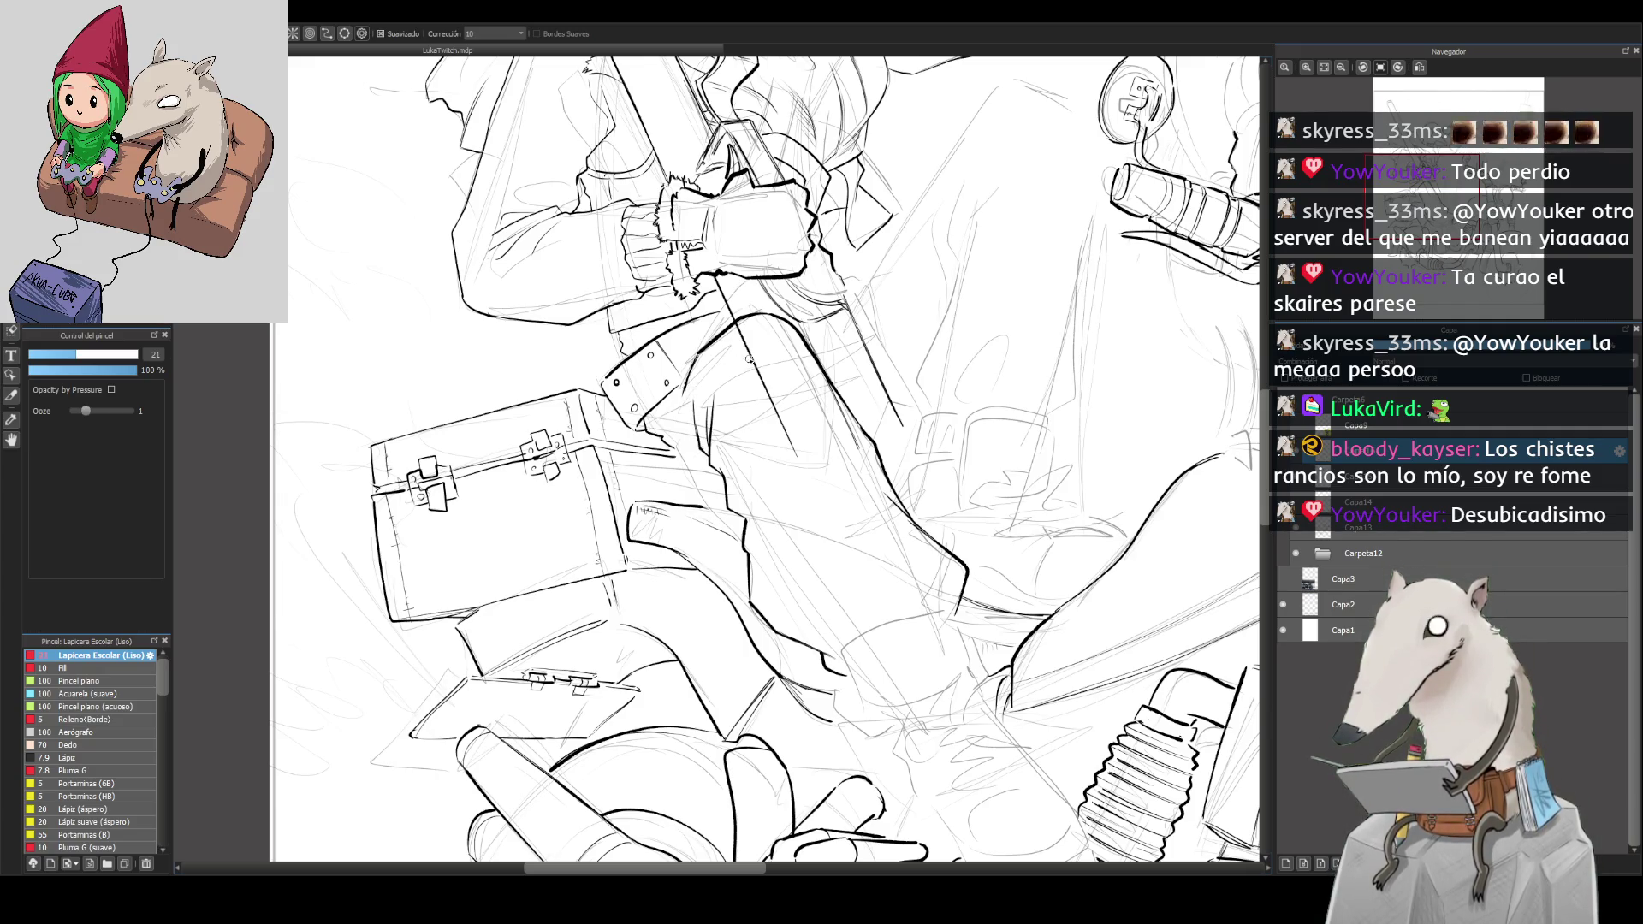
key("h")
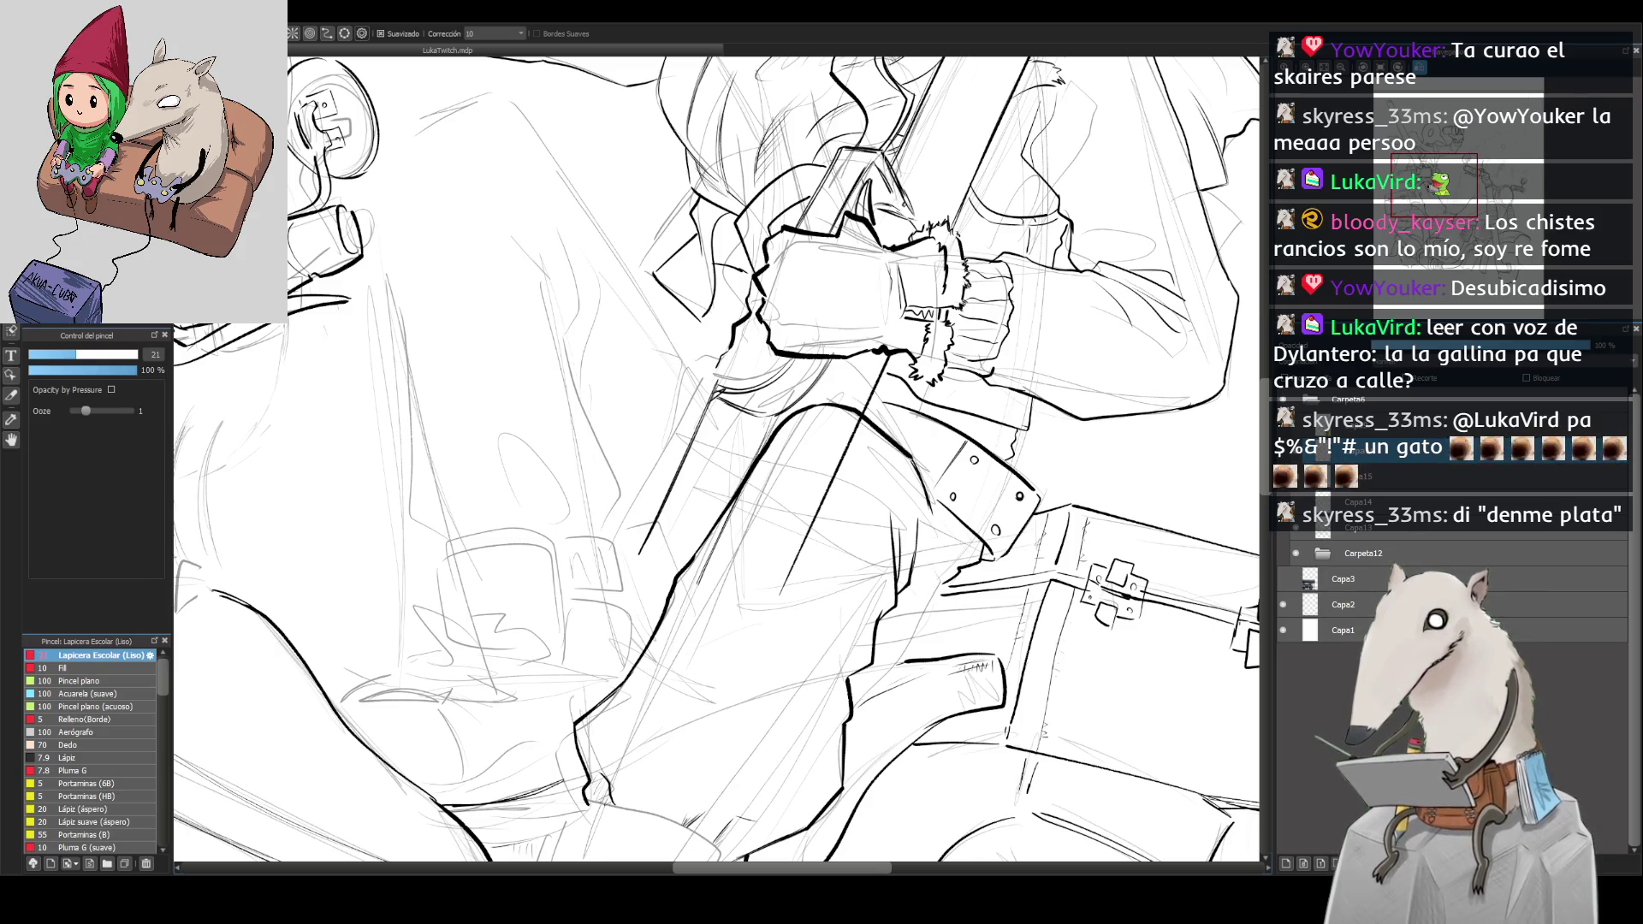
Step: Enlarge the brush to 38, undo the long trouser stroke, and zoom out to the whole rider
scroll(1075, 433, "down", 5)
scroll(1104, 474, "up", 3)
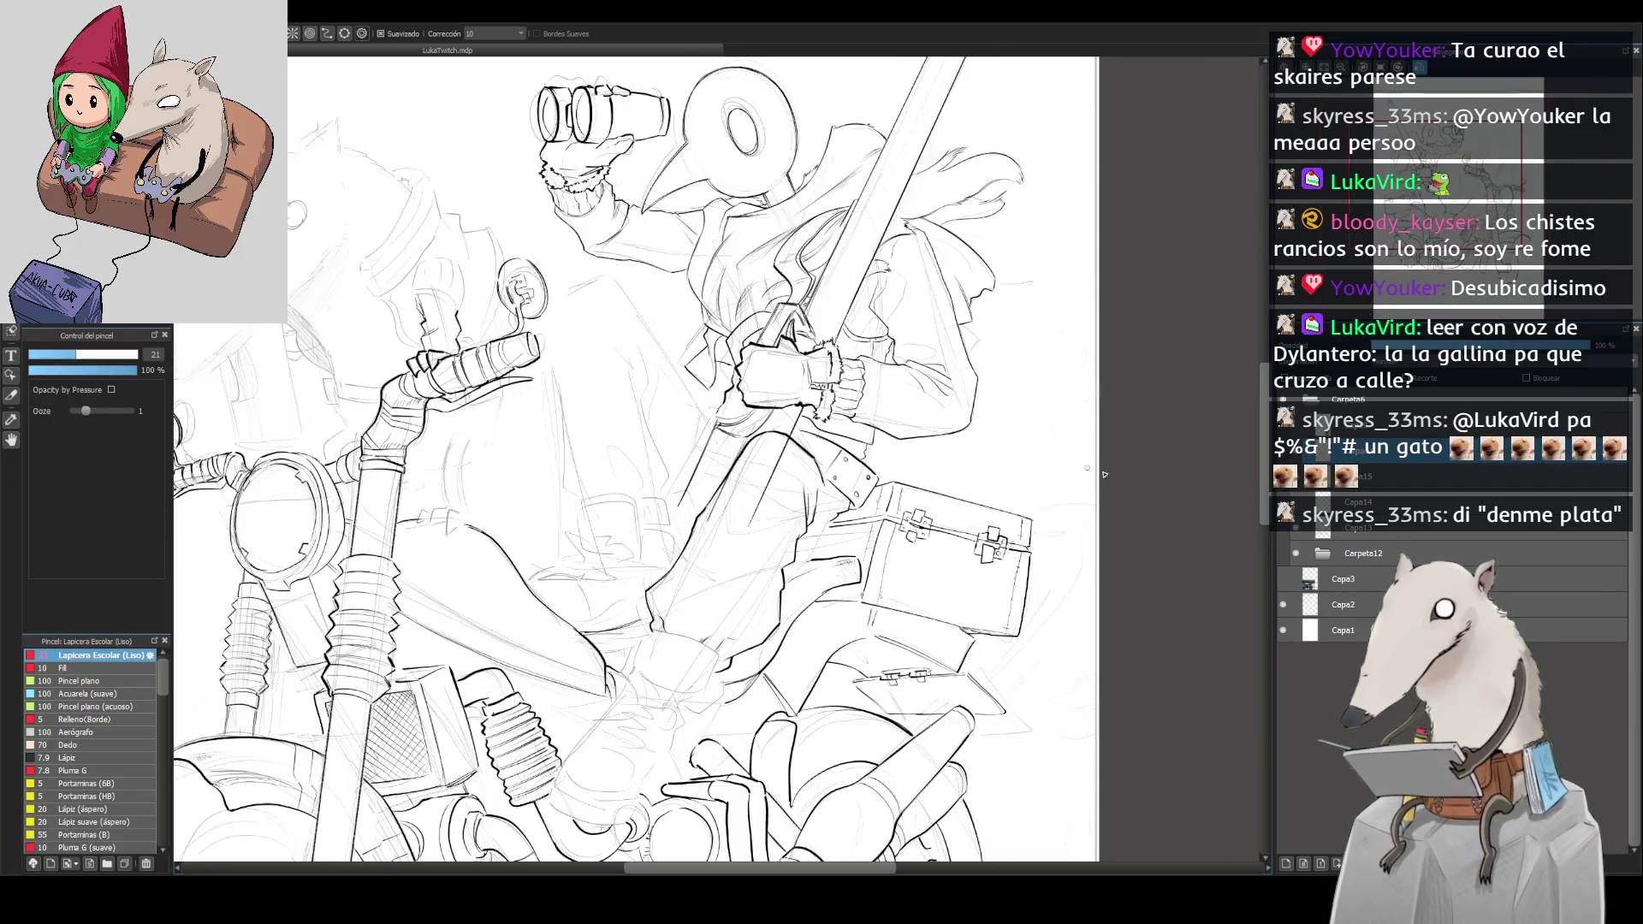
scroll(745, 436, "up", 3)
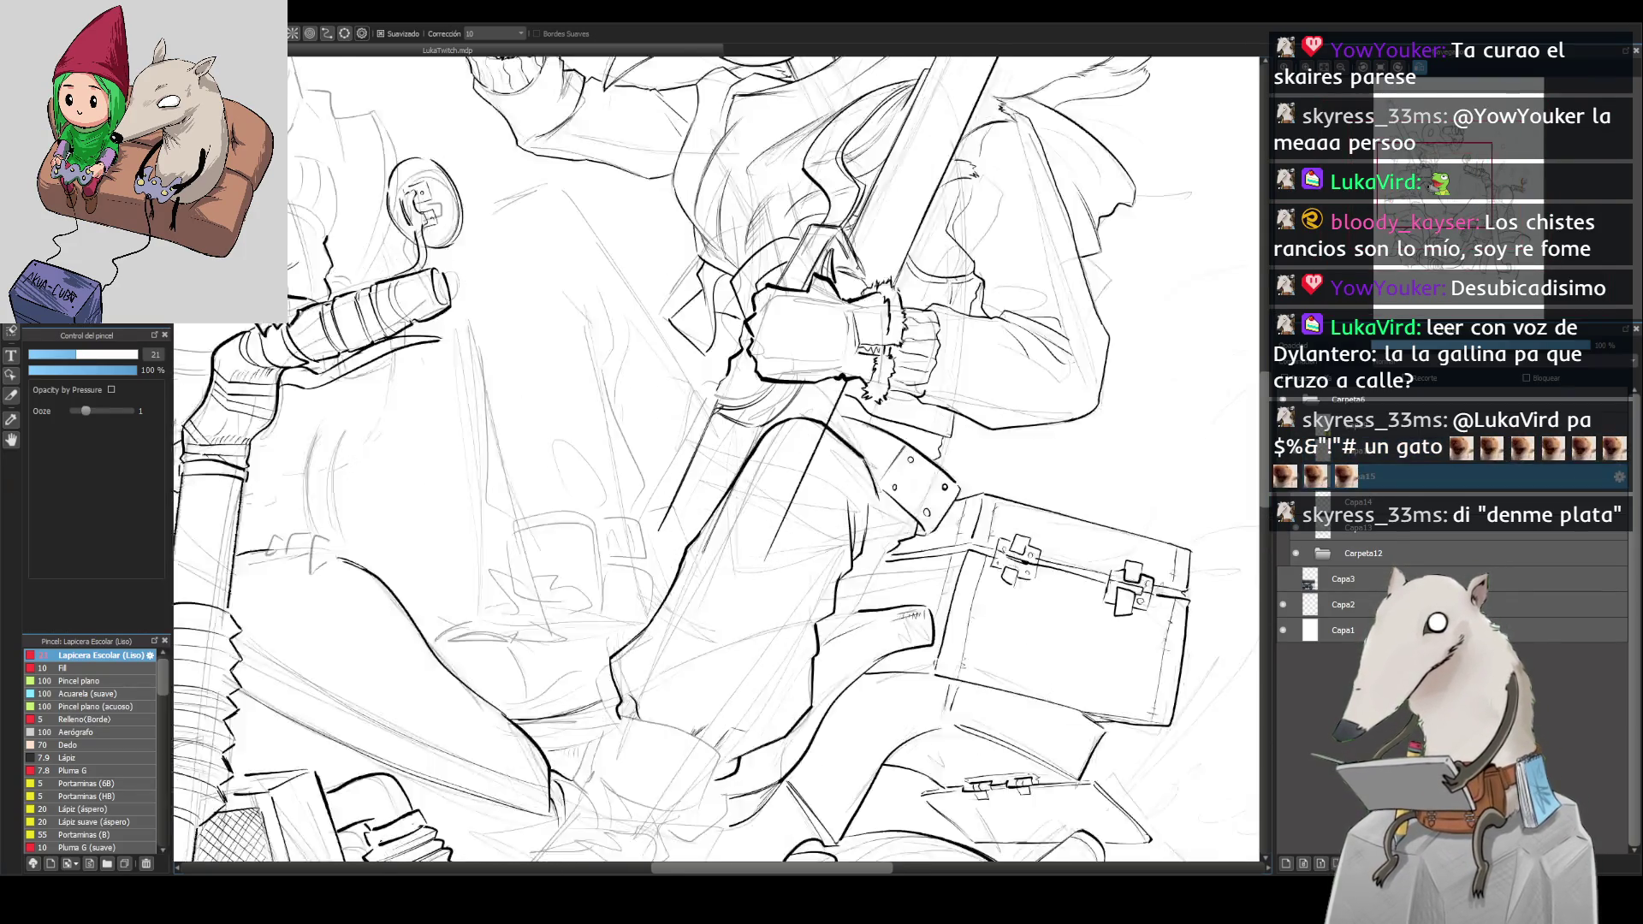
key("bracketright")
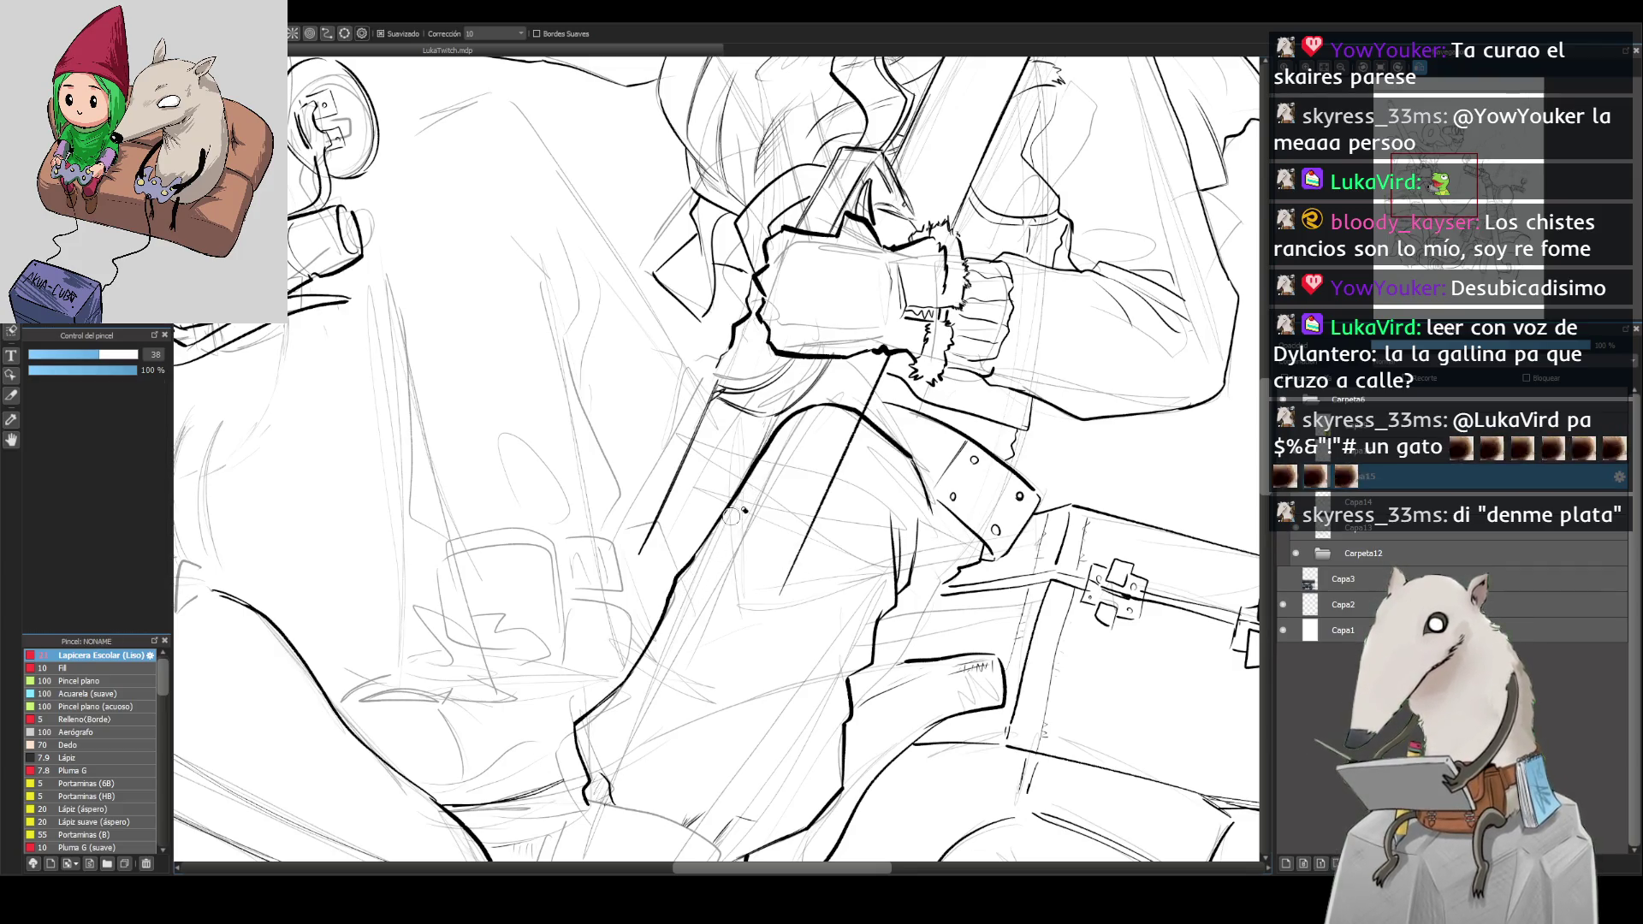
key("ctrl+z")
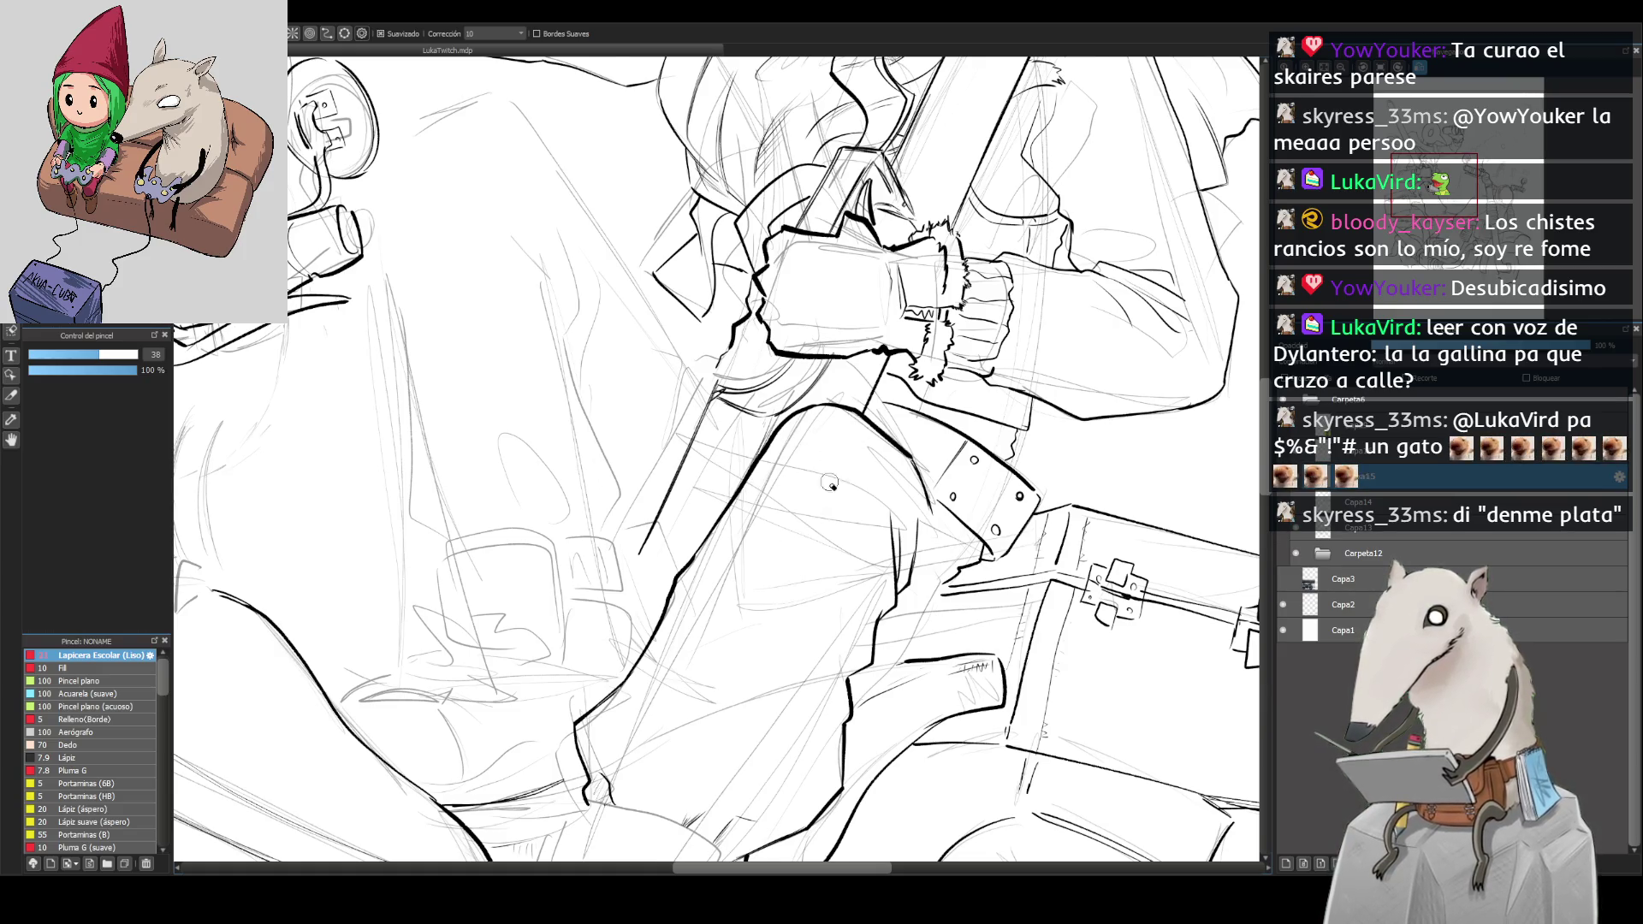
key("ctrl+minus")
left_click_drag(768, 440, 829, 548)
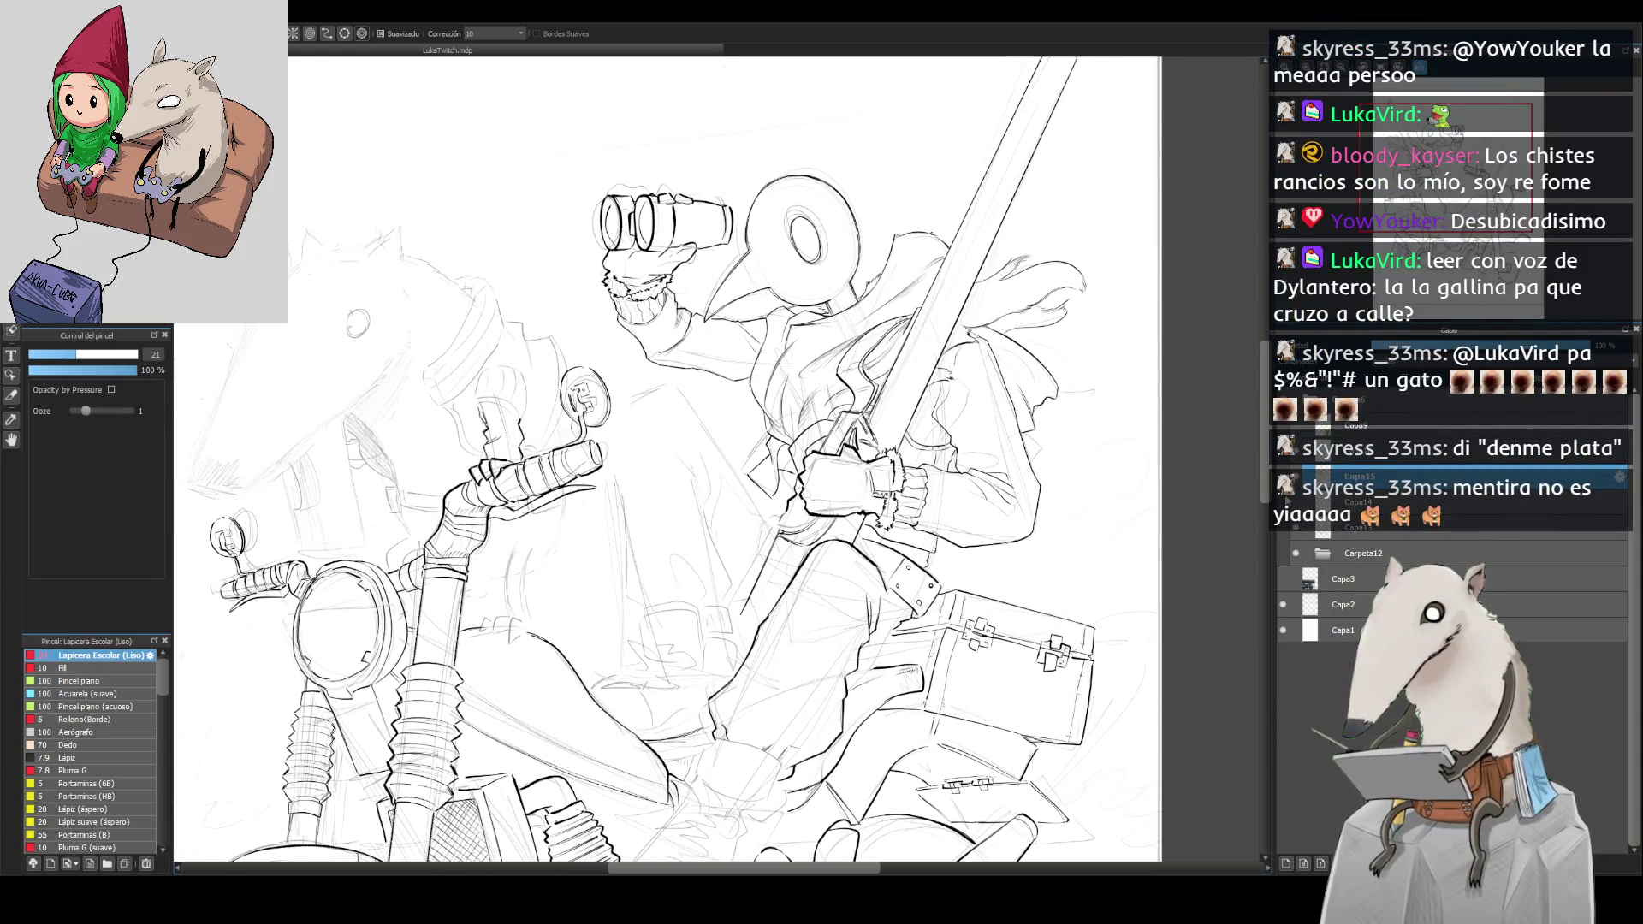
Step: Mirror the view and rotate it so the sword lies nearly horizontal
left_click_drag(1082, 533, 1096, 544)
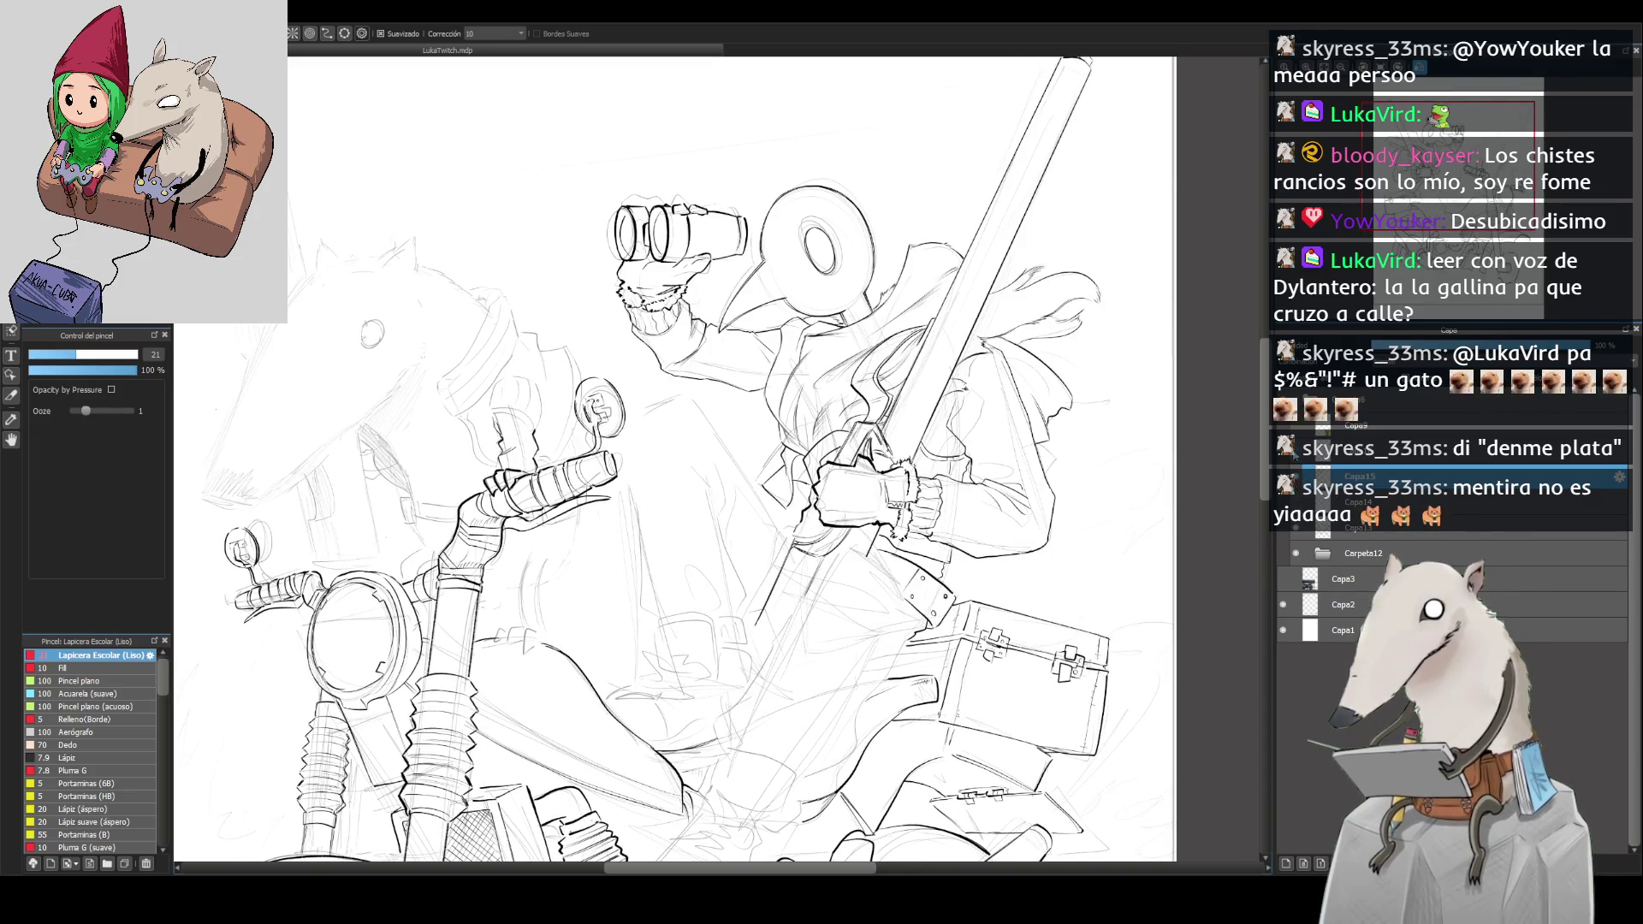
key("h")
scroll(779, 488, "down", 4)
scroll(779, 488, "up", 5)
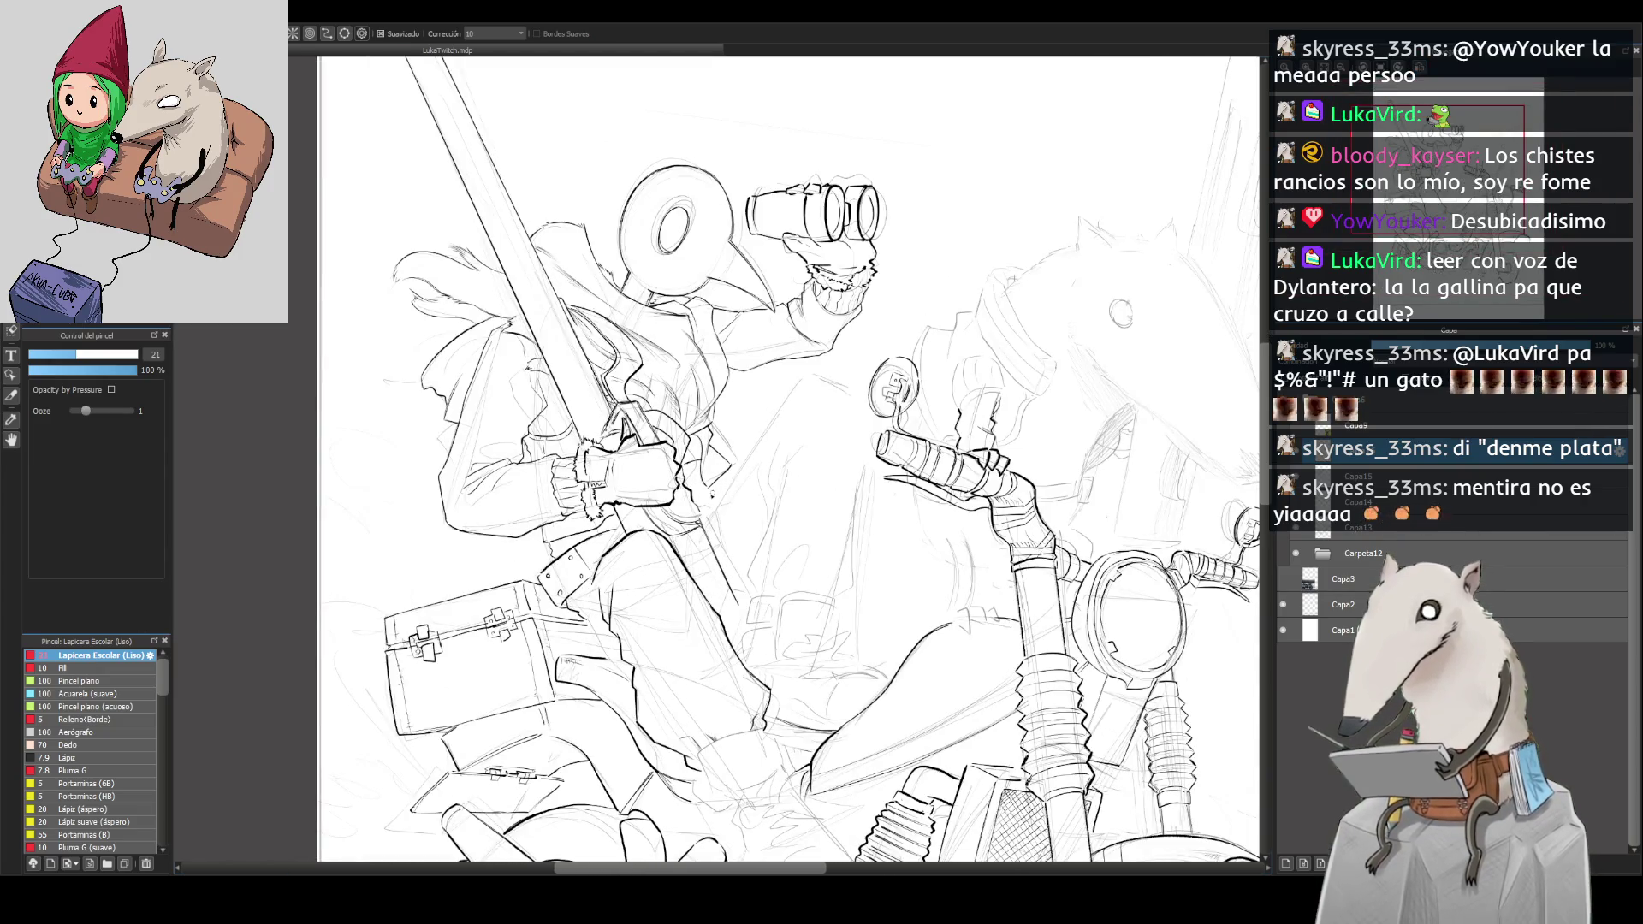
scroll(707, 524, "up", 1)
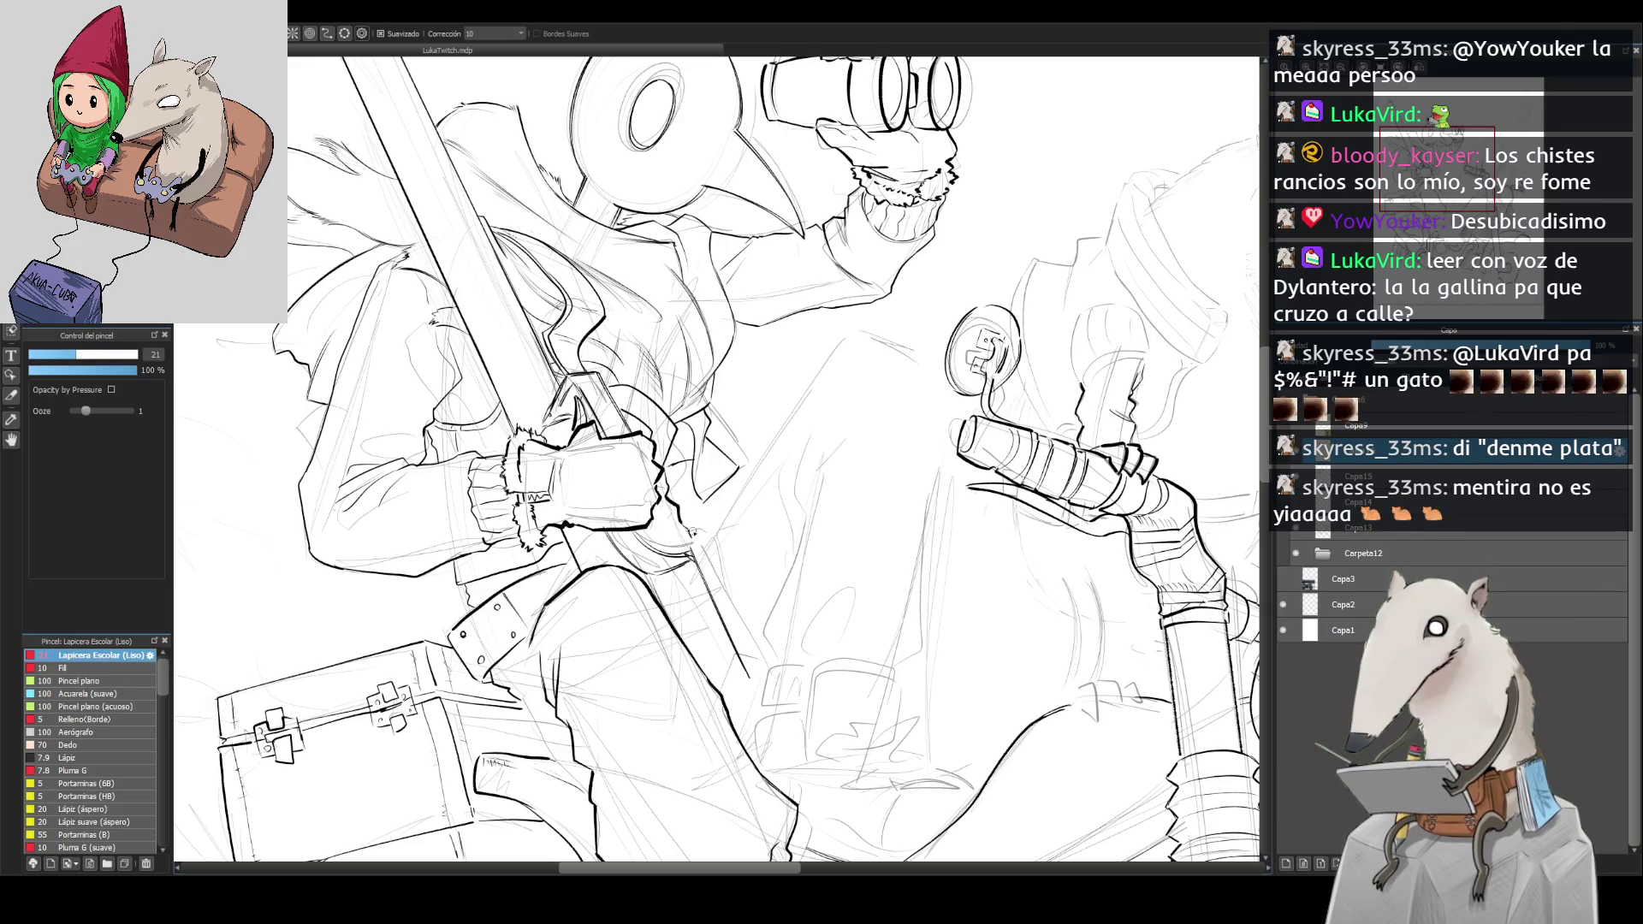
left_click_drag(603, 493, 785, 594)
scroll(786, 593, "down", 5)
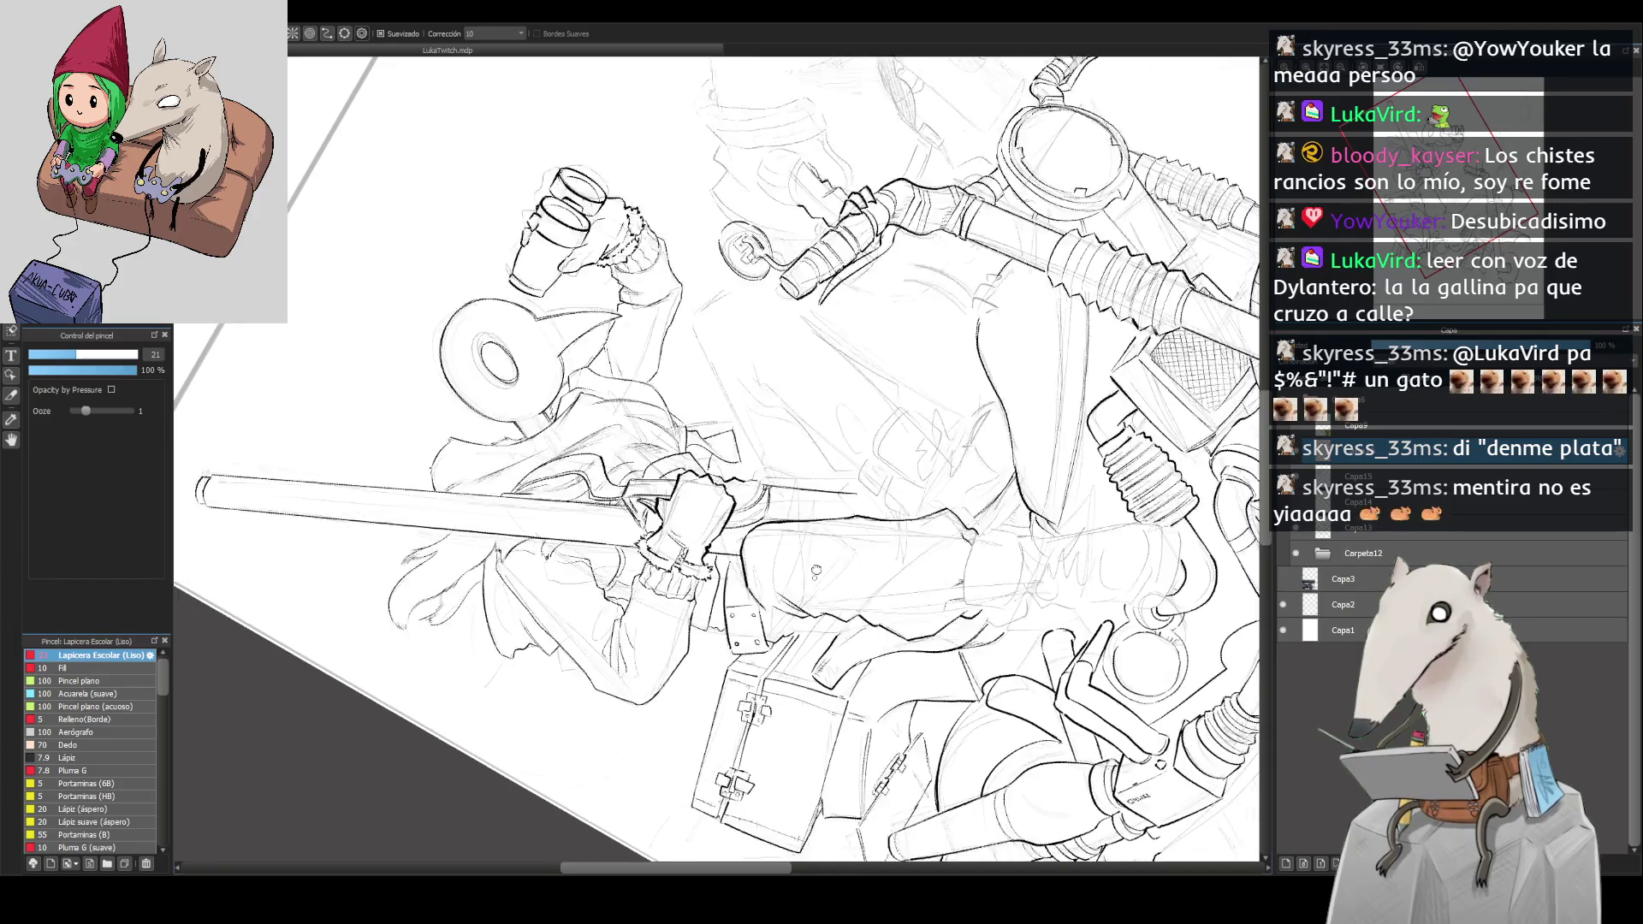
scroll(782, 578, "up", 8)
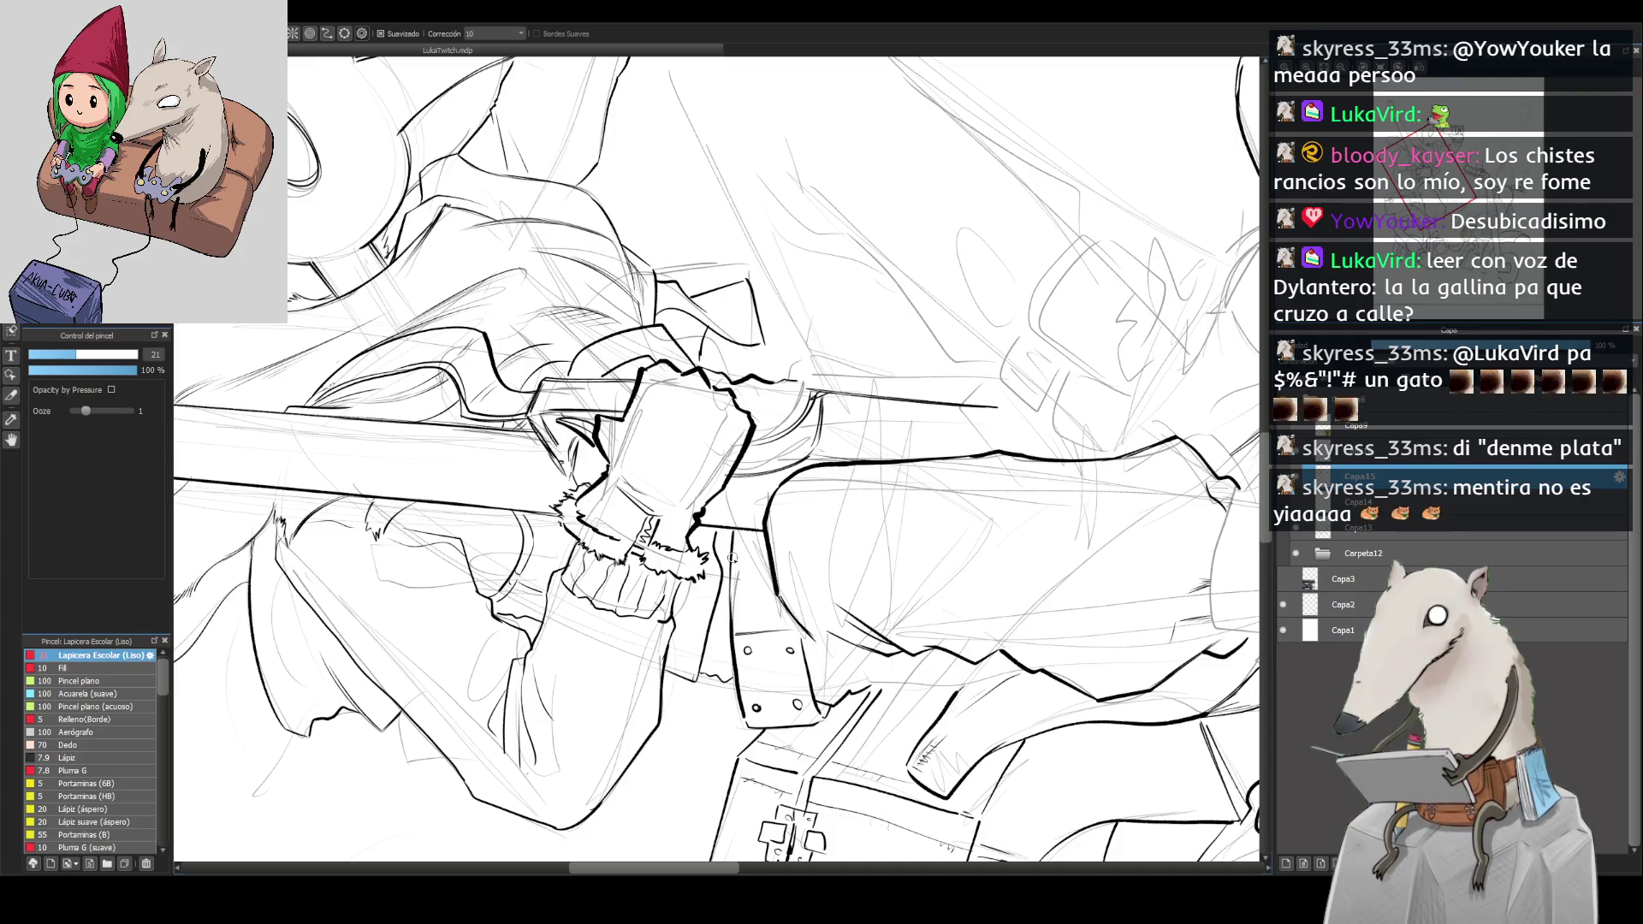
Step: Shift, tilt and re-mirror the view to show more of the arm at a comfortable angle
left_click_drag(816, 425, 781, 531)
left_click_drag(1232, 188, 855, 445)
key("h")
left_click_drag(770, 479, 741, 522)
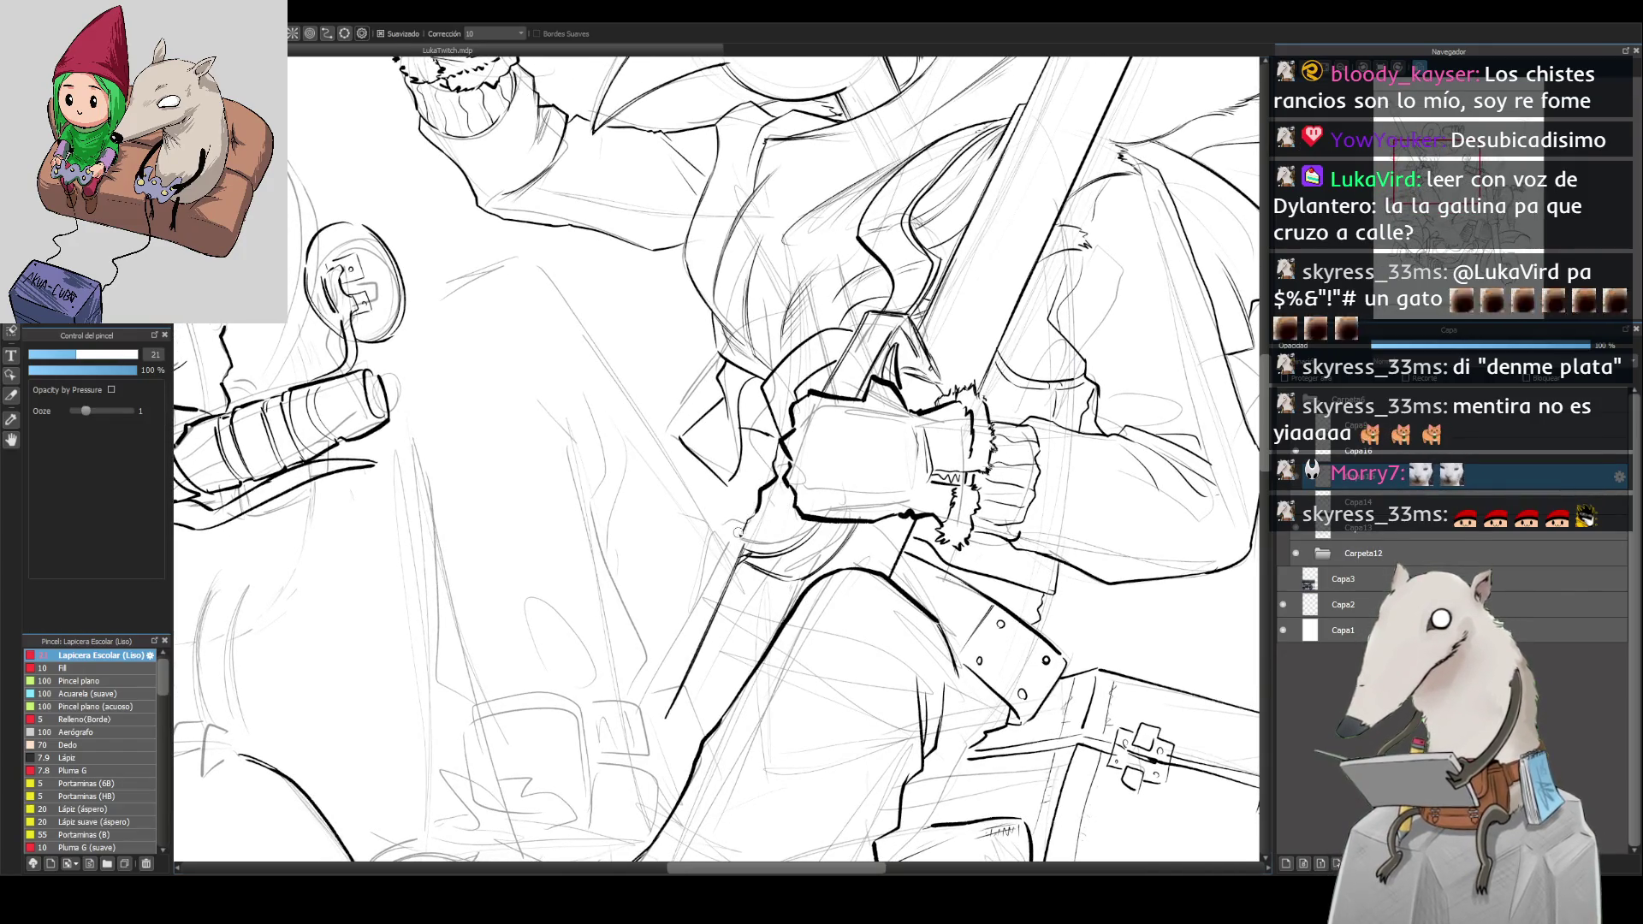
scroll(765, 481, "down", 3)
scroll(758, 511, "up", 3)
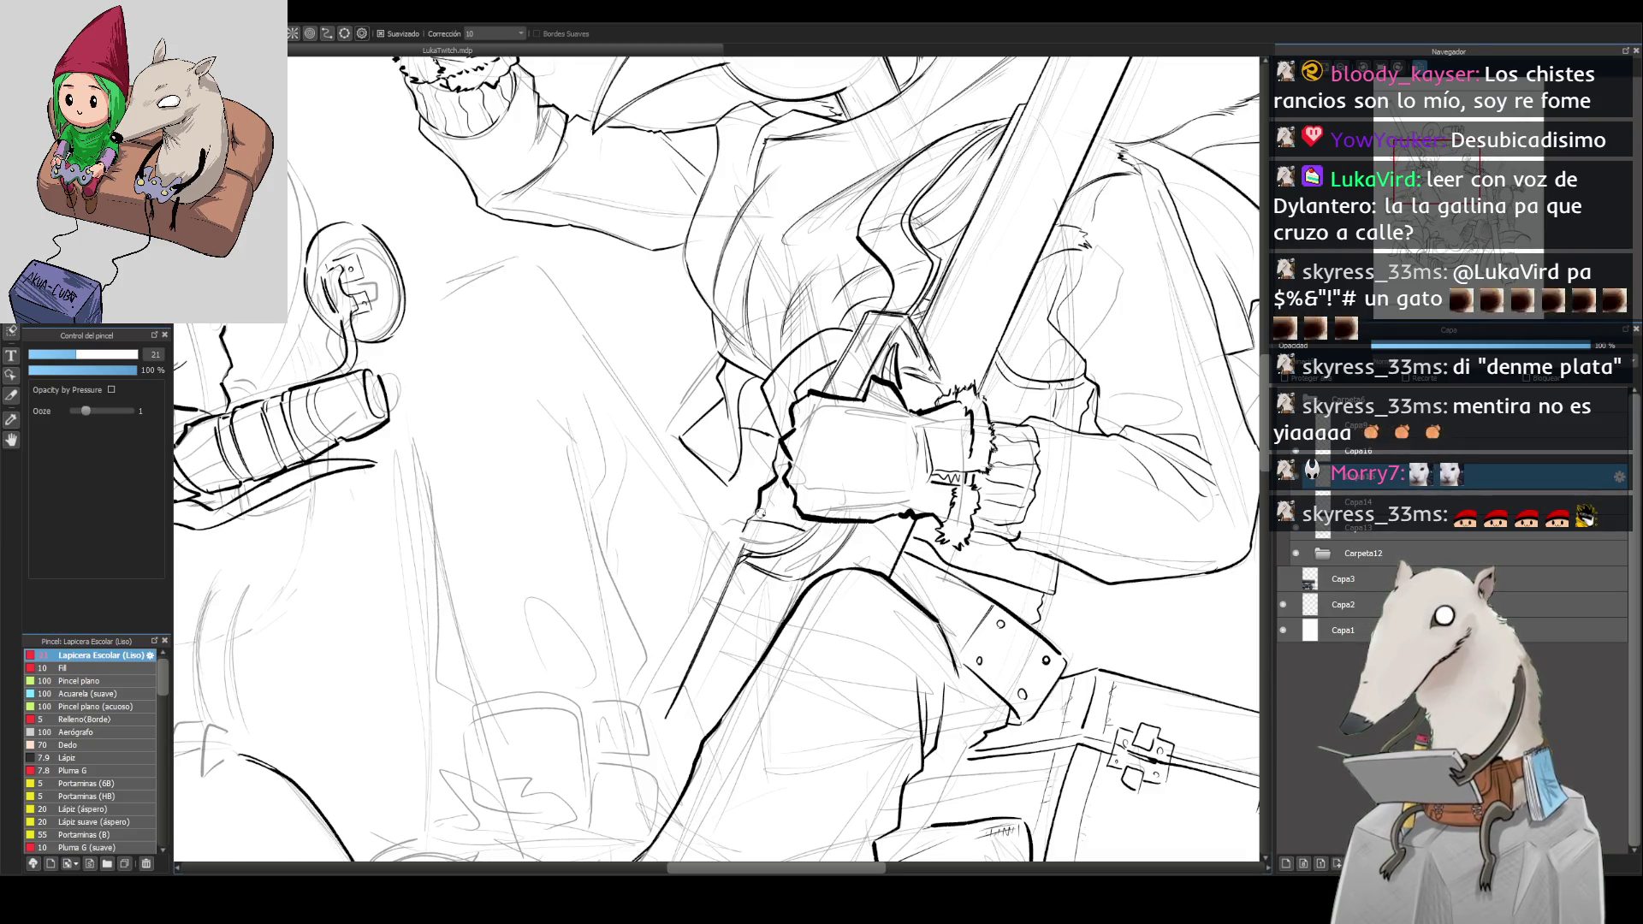
Step: Extend the bold ink line along the glove's lower edge
scroll(796, 526, "down", 3)
scroll(801, 471, "up", 2)
scroll(793, 476, "up", 2)
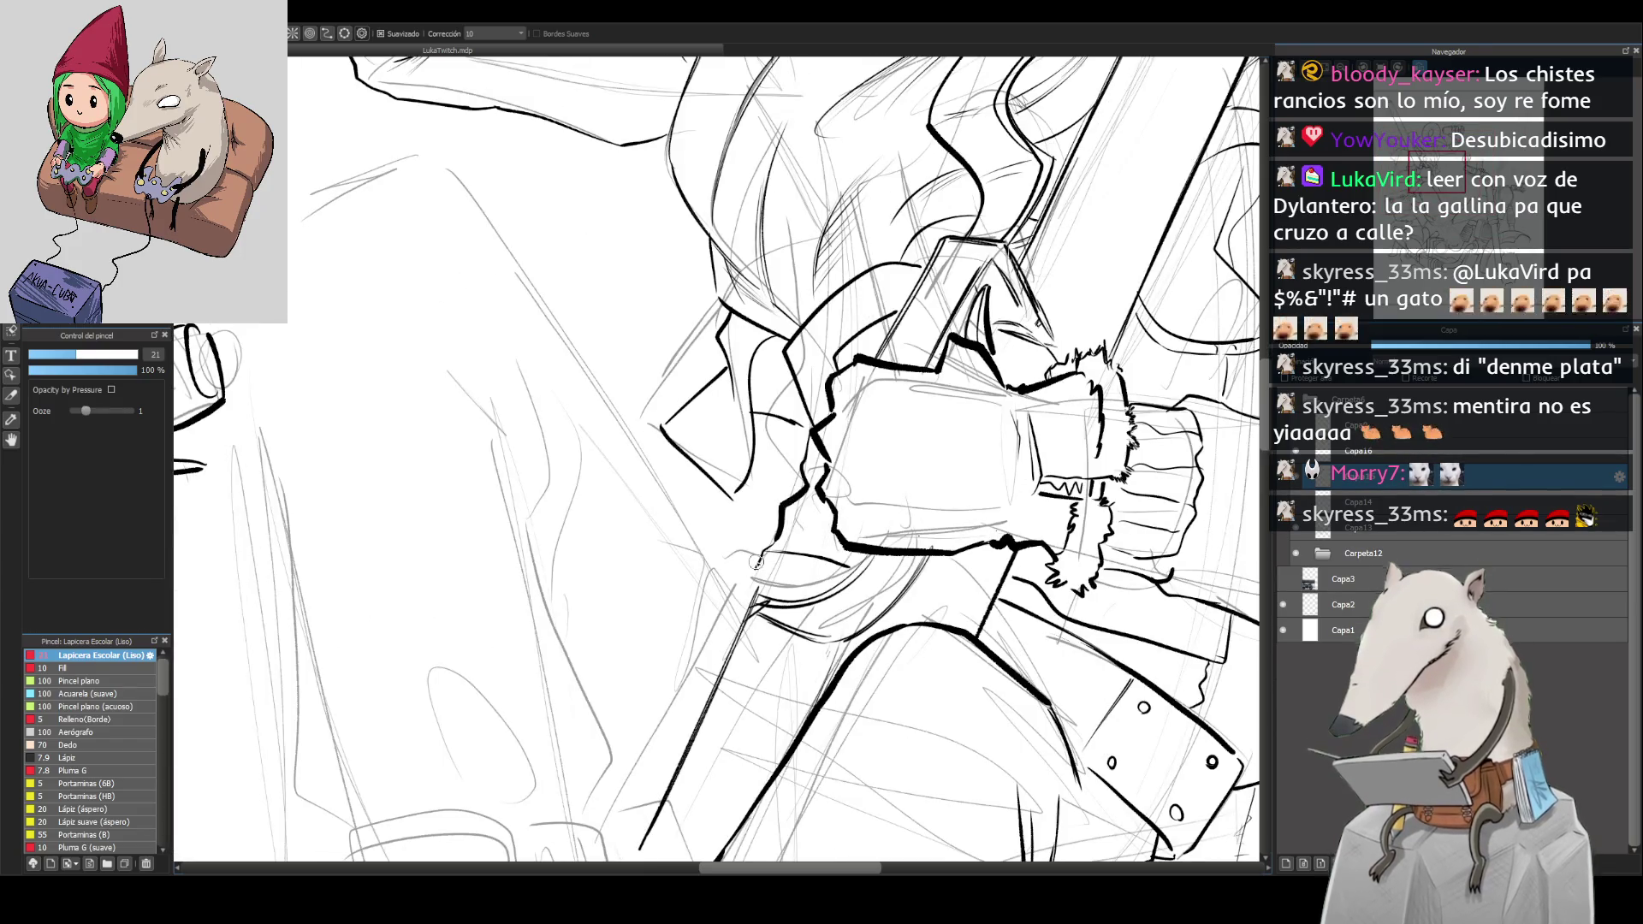
left_click_drag(767, 550, 751, 606)
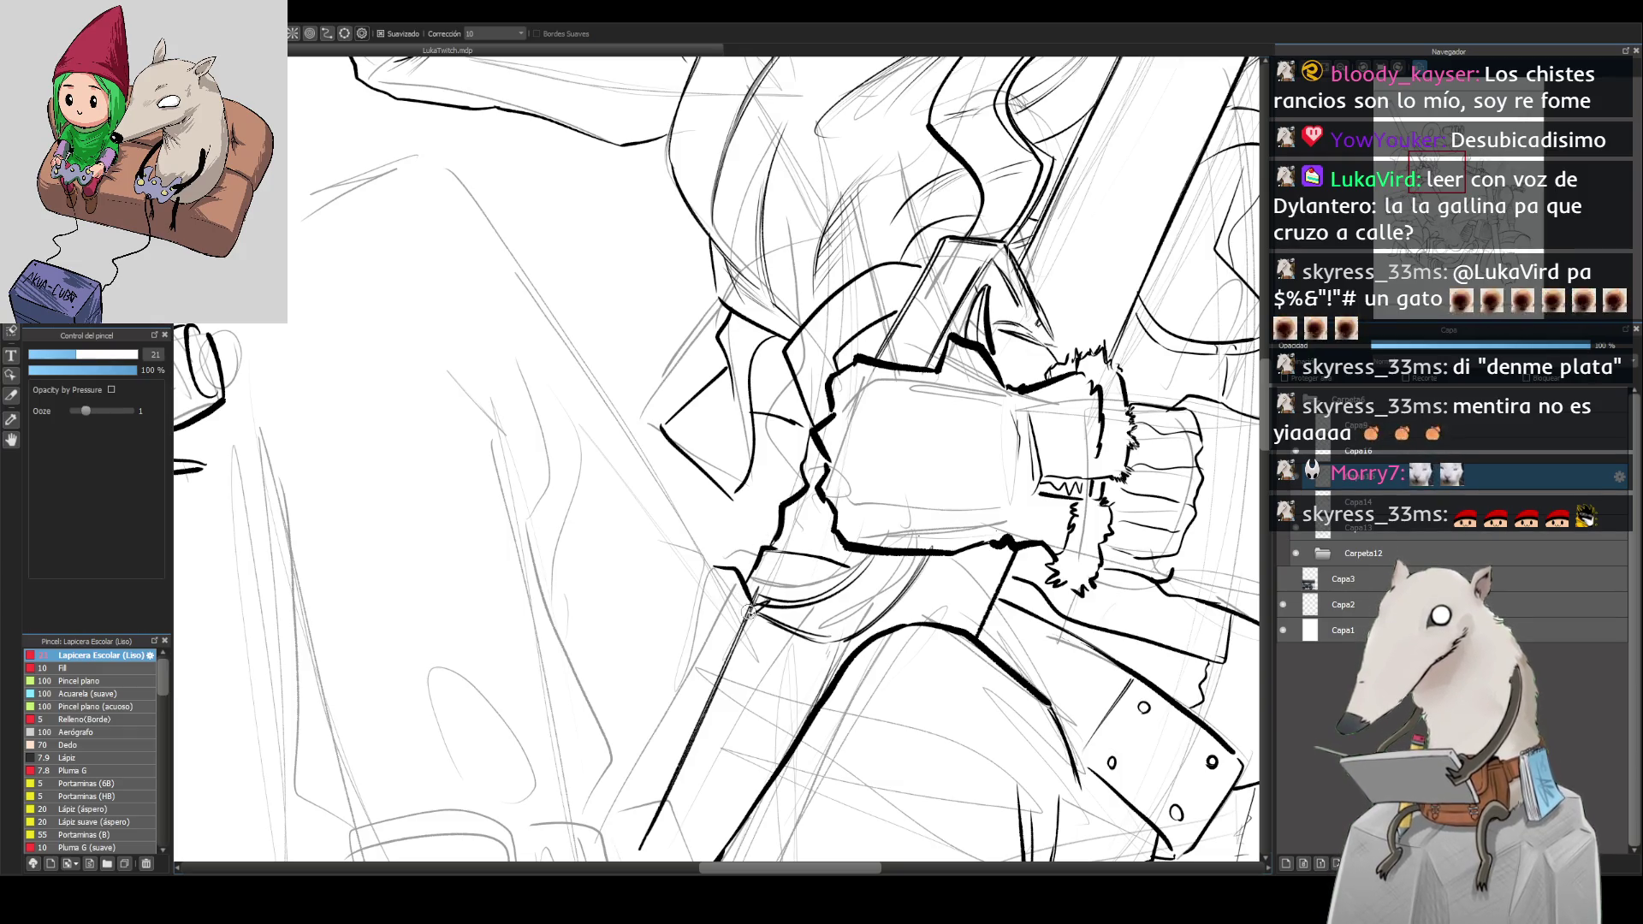
scroll(729, 574, "down", 2)
scroll(815, 460, "down", 3)
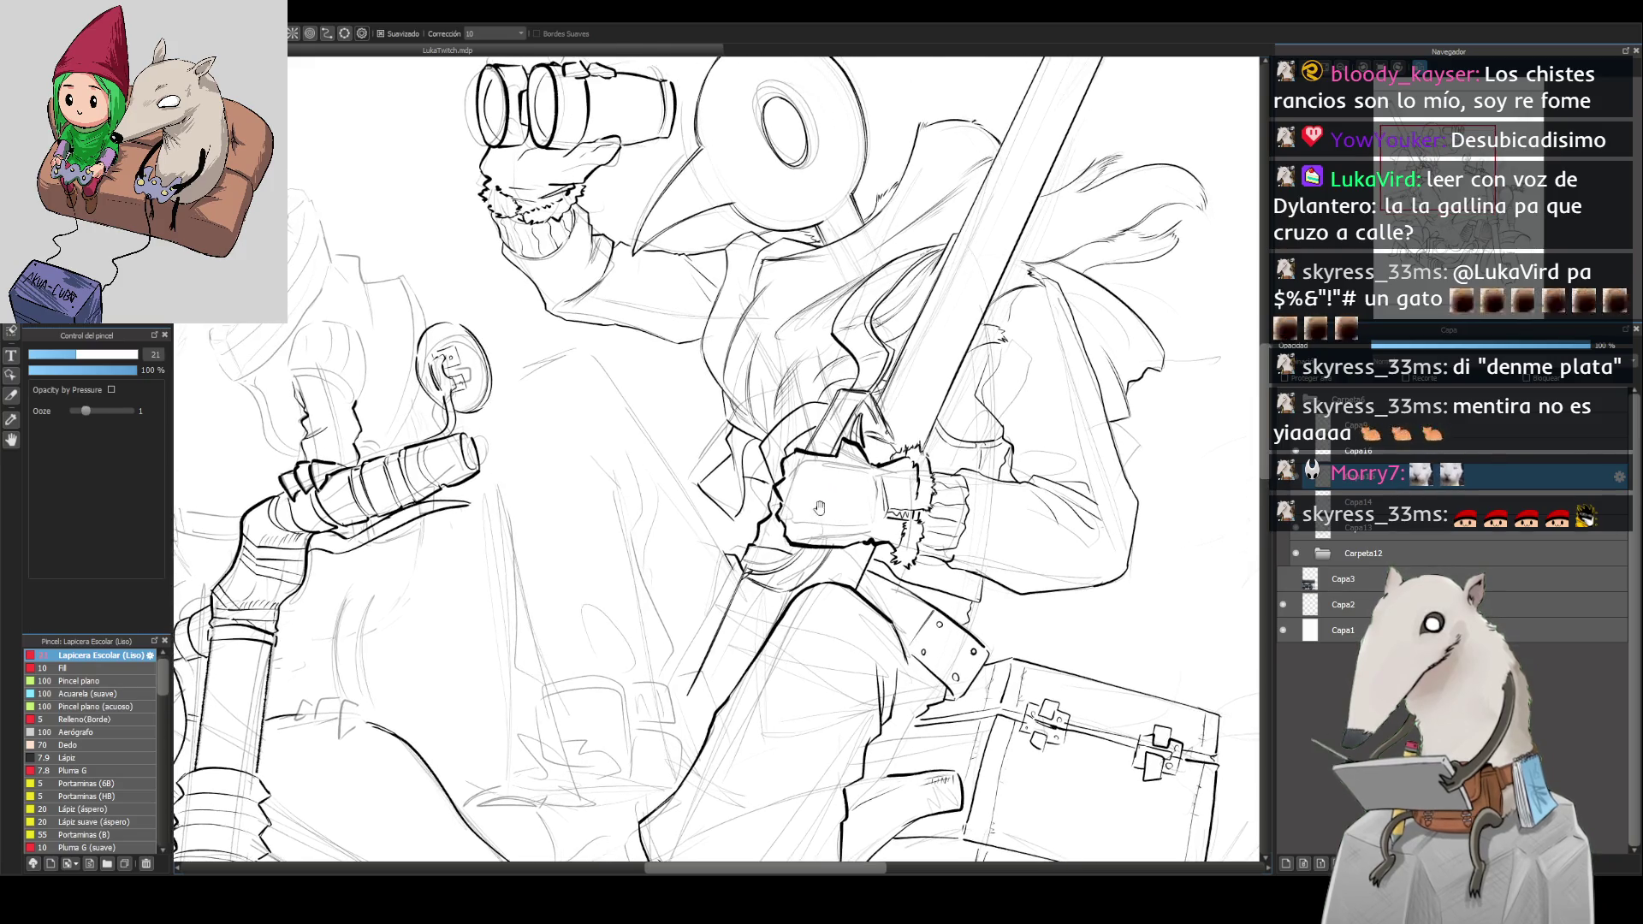
key("h")
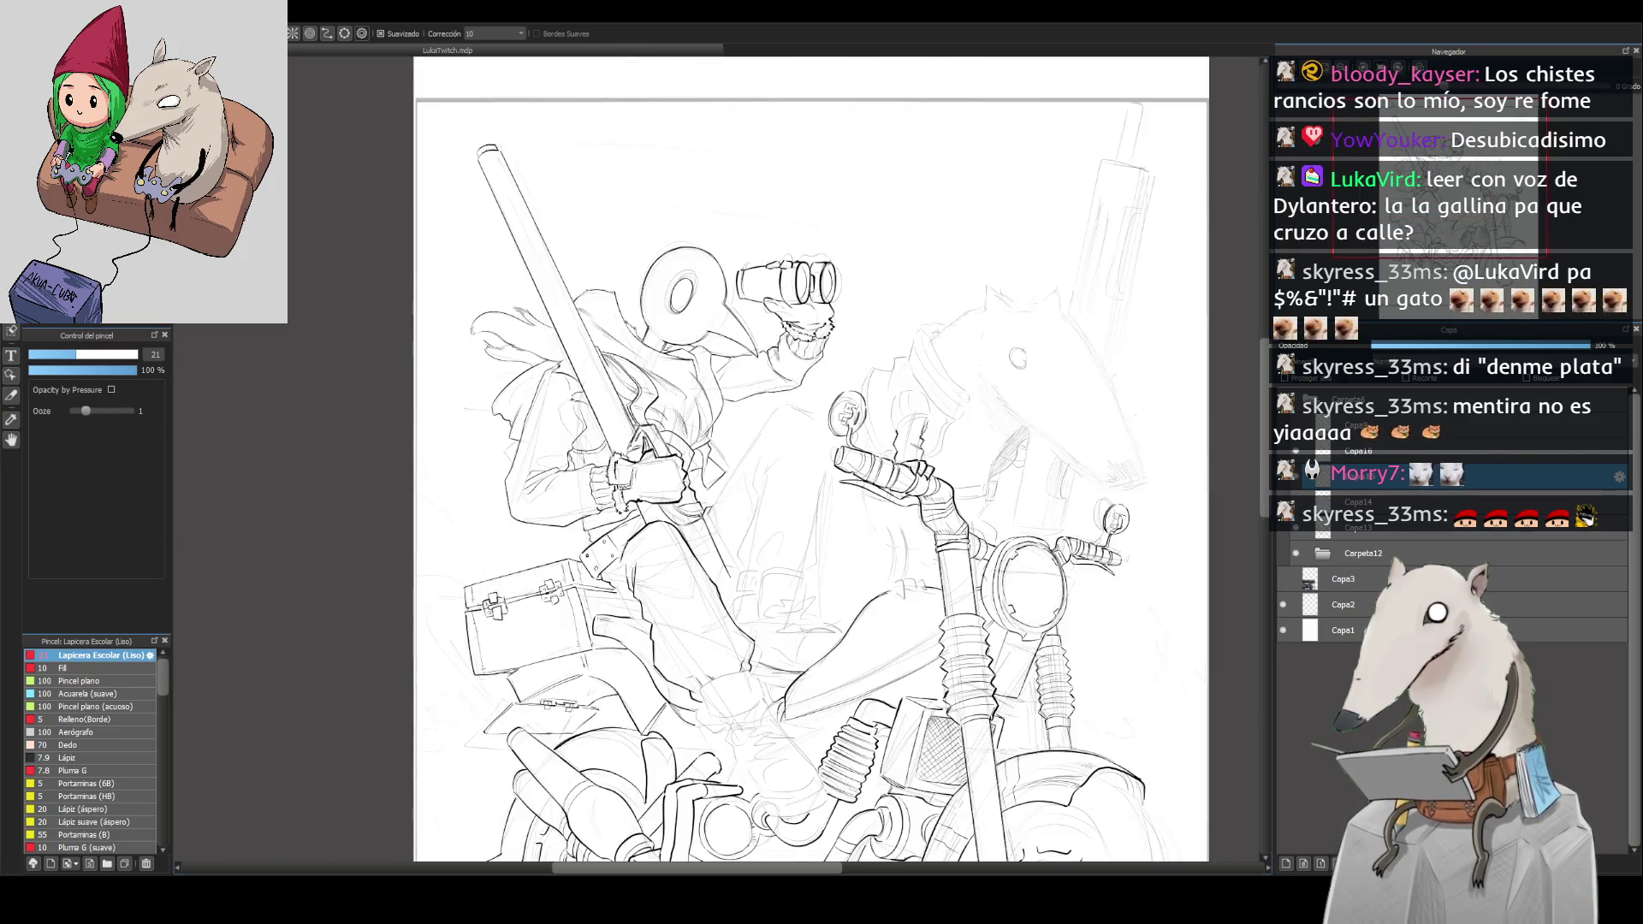
scroll(800, 466, "down", 2)
scroll(800, 466, "up", 2)
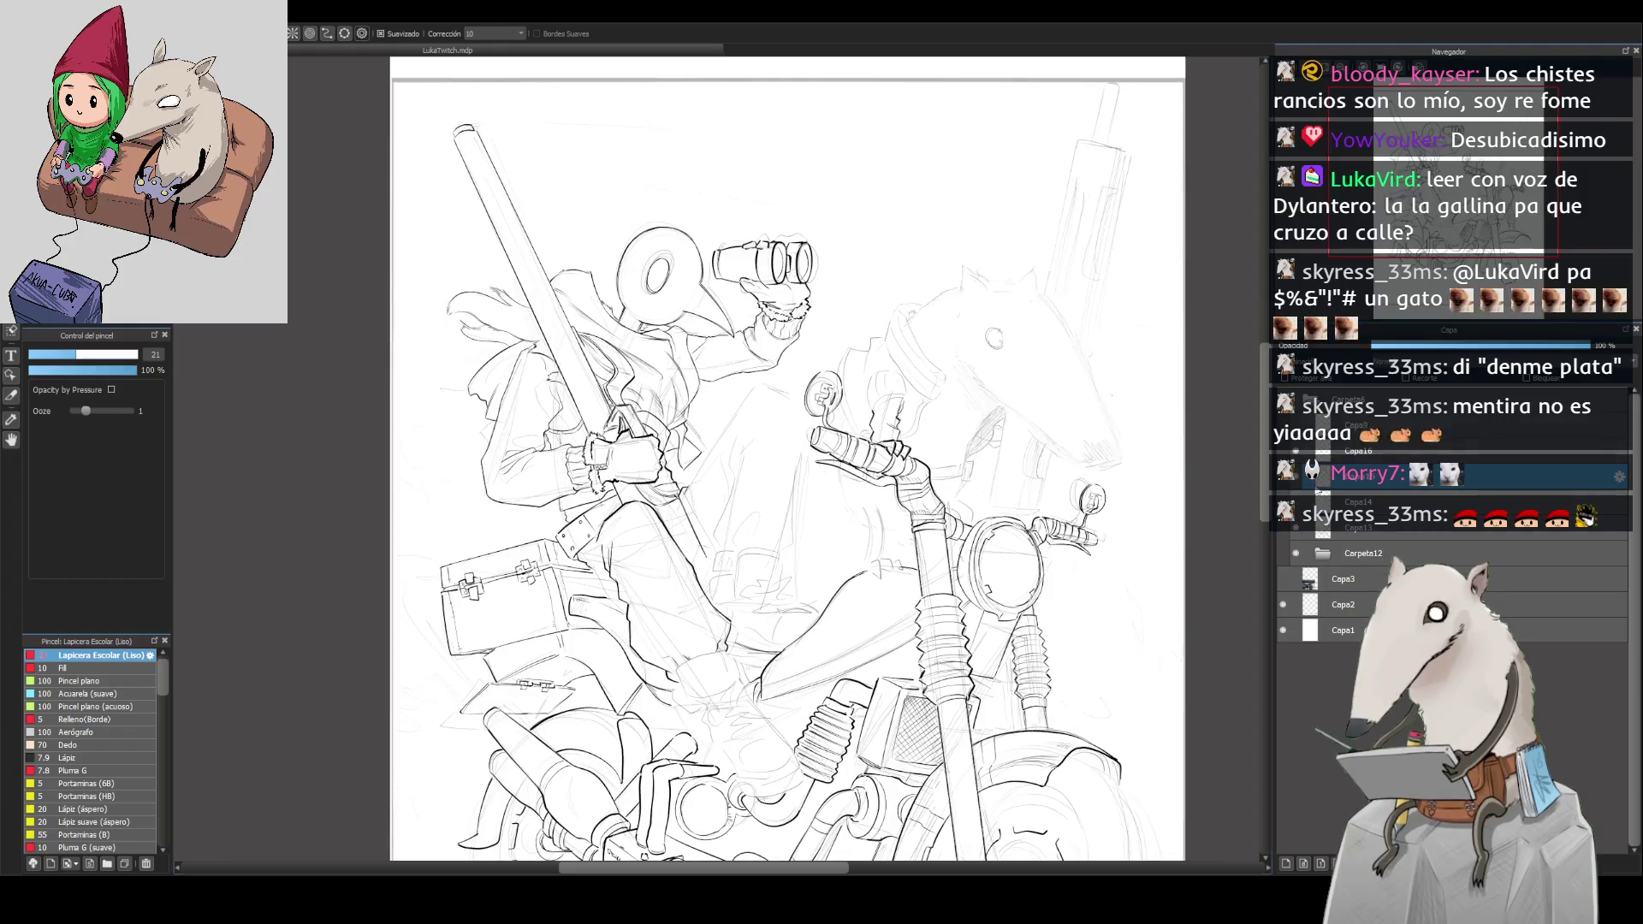
left_click(1370, 501)
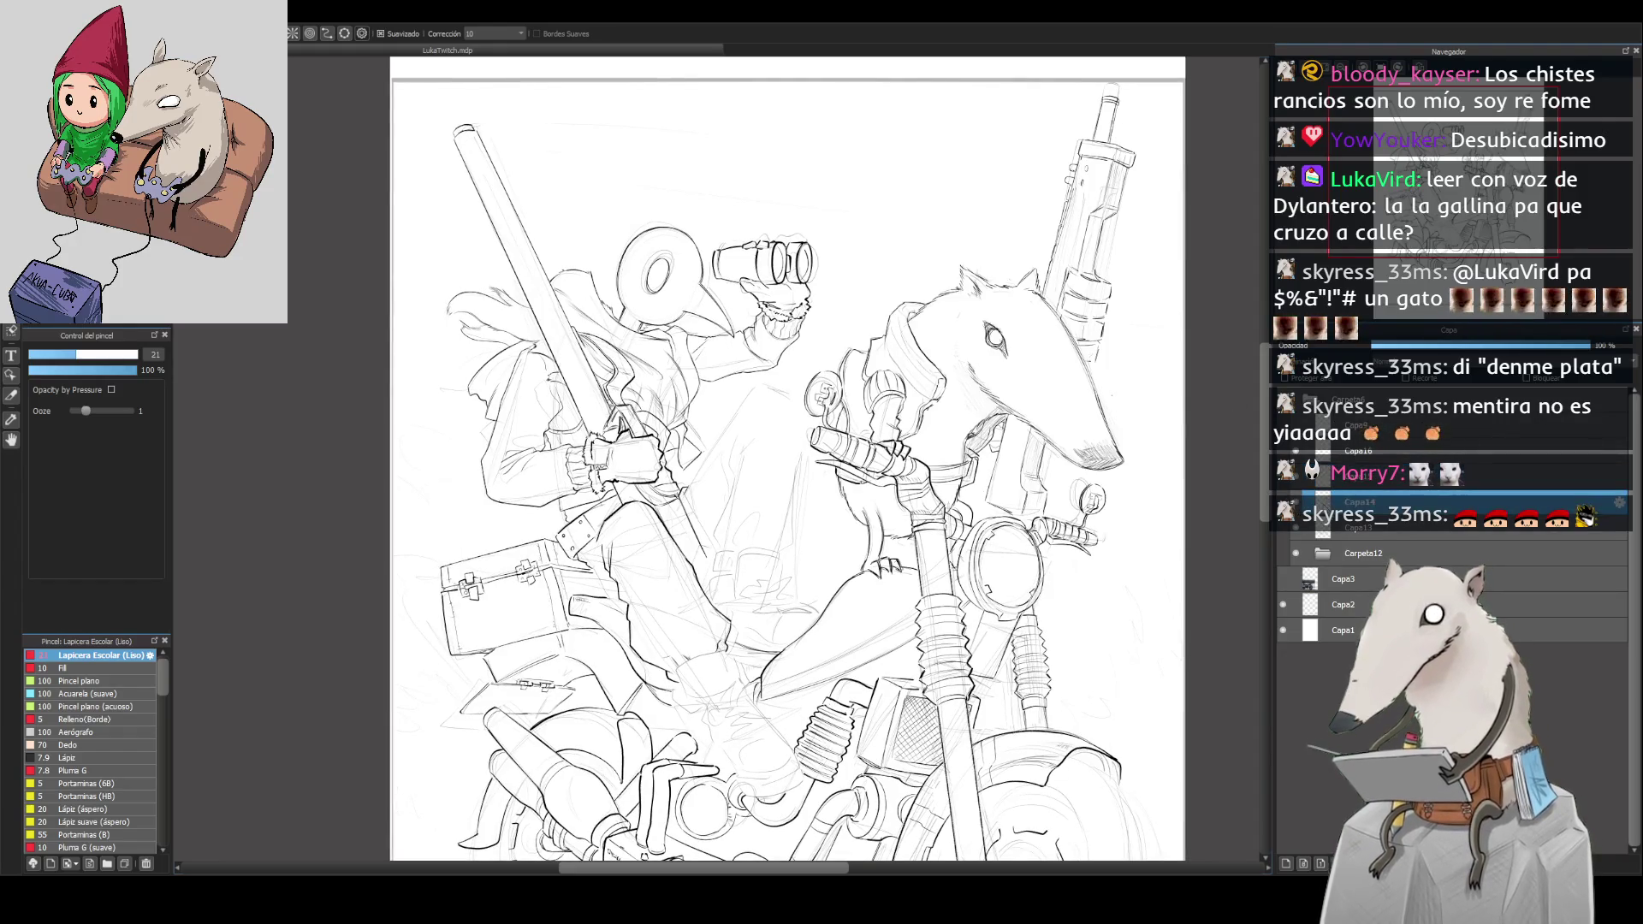
scroll(787, 466, "down", 2)
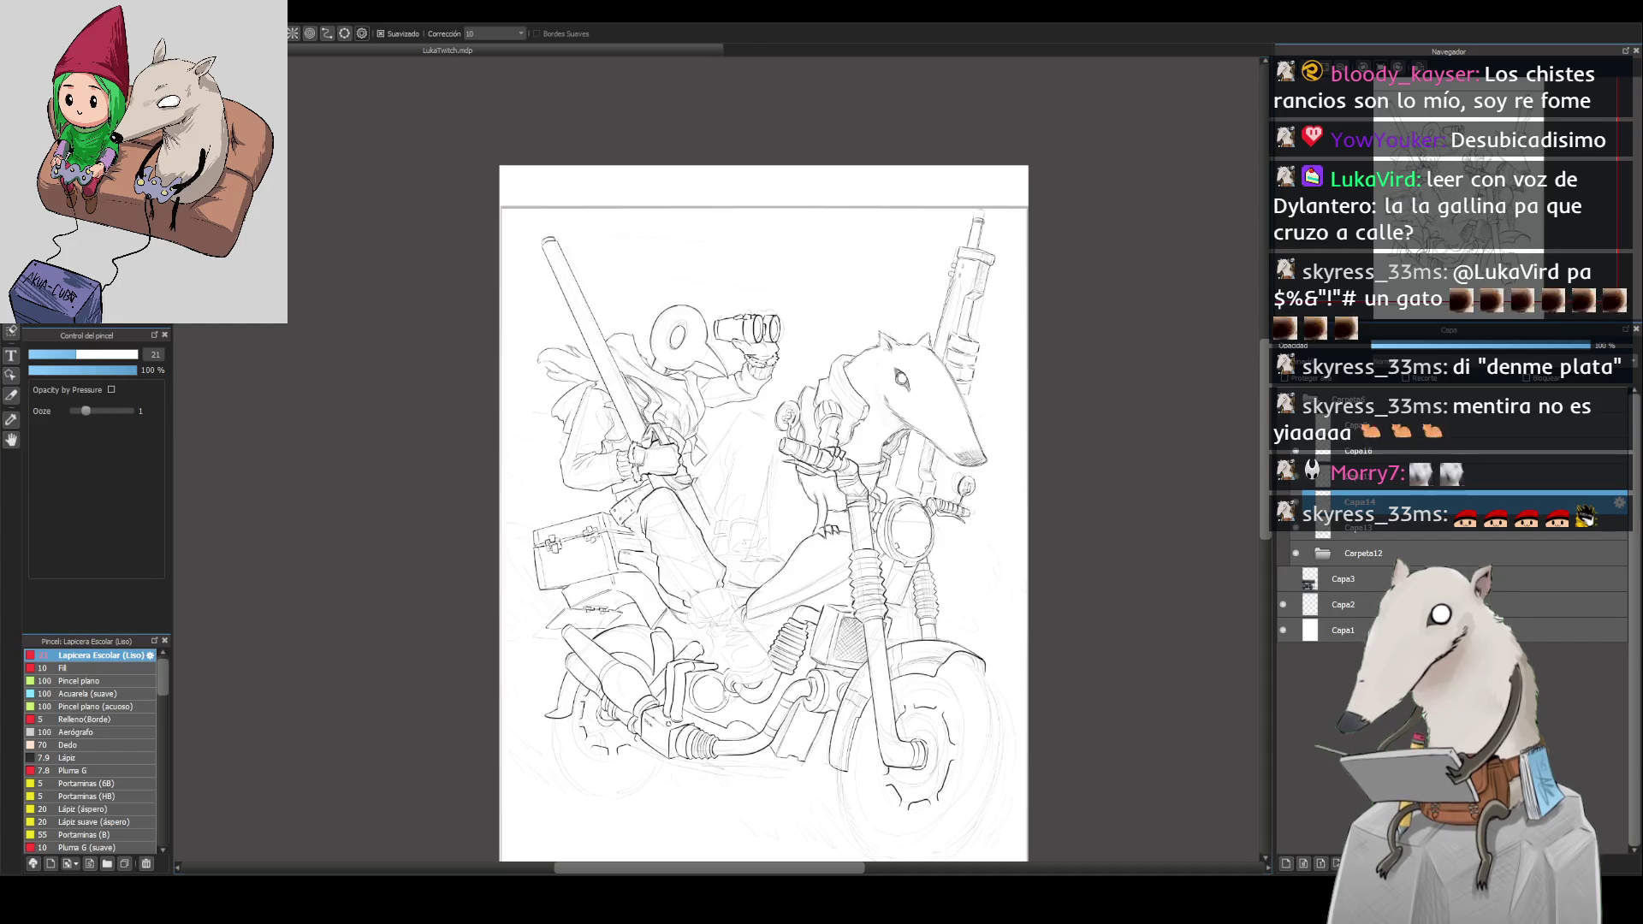
key("ctrl+shift+n")
key("ctrl+z")
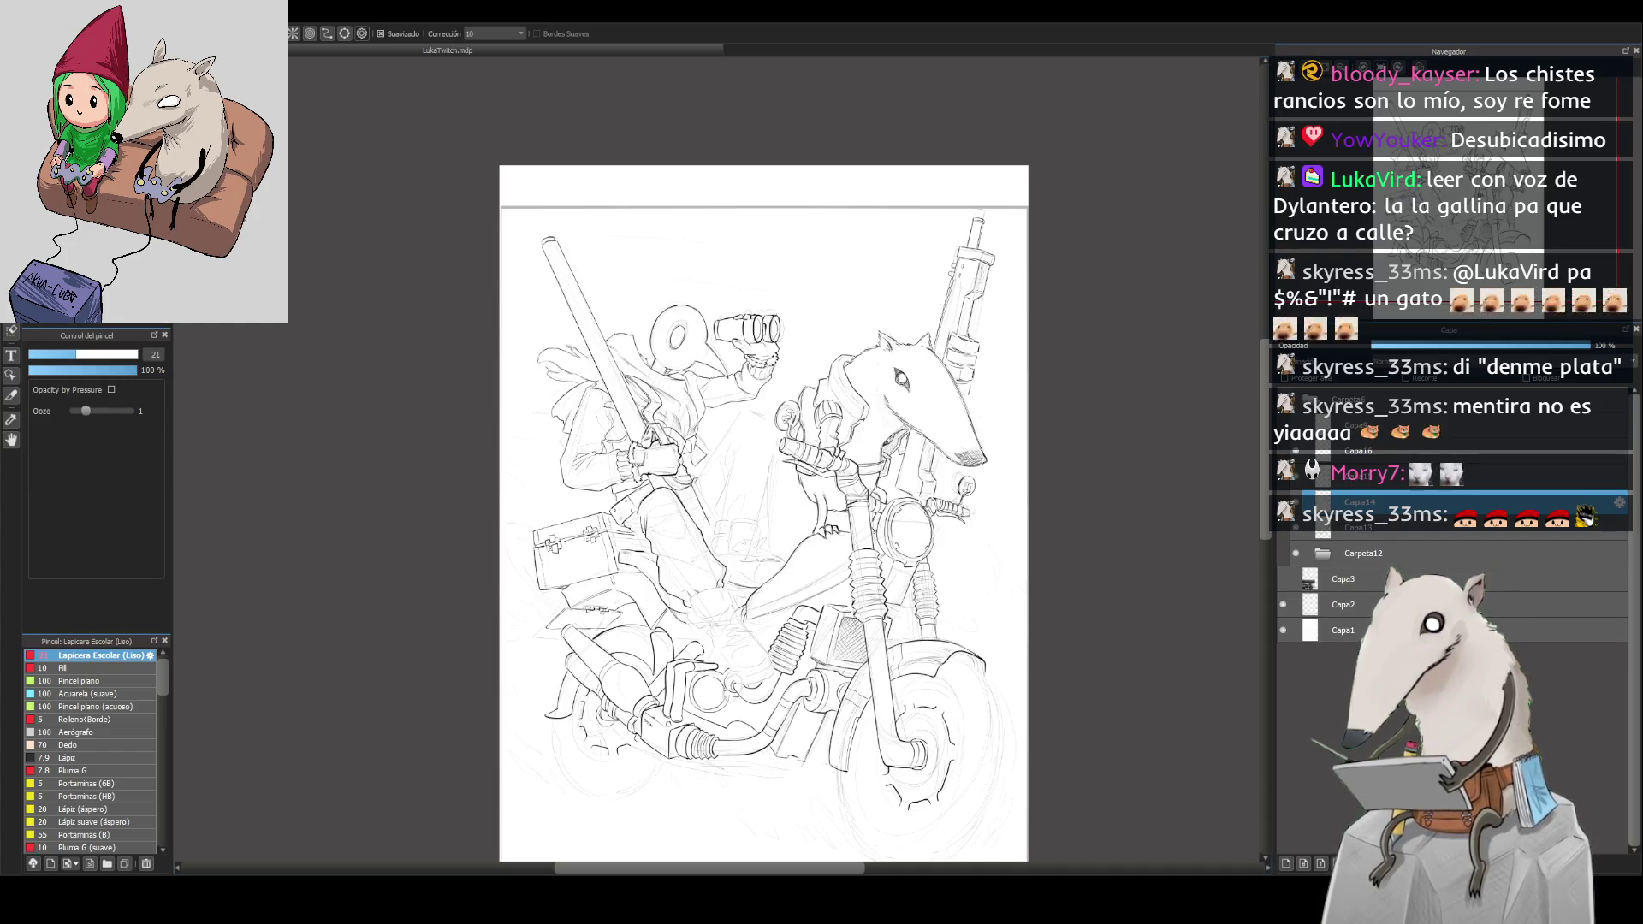
left_click(1370, 475)
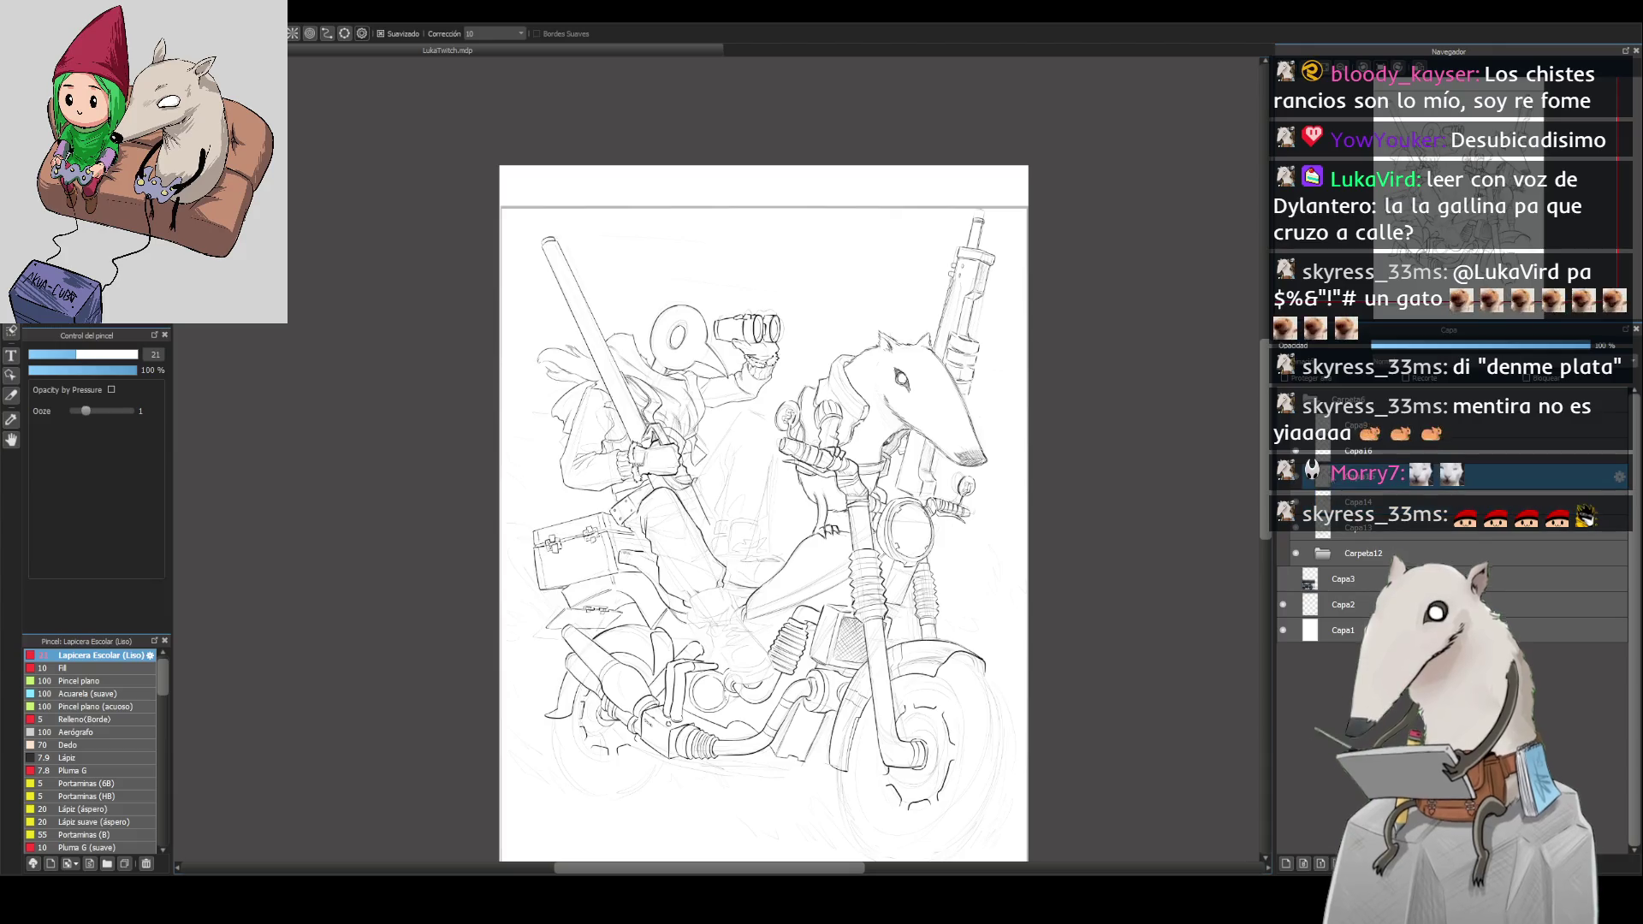
scroll(714, 398, "up", 2)
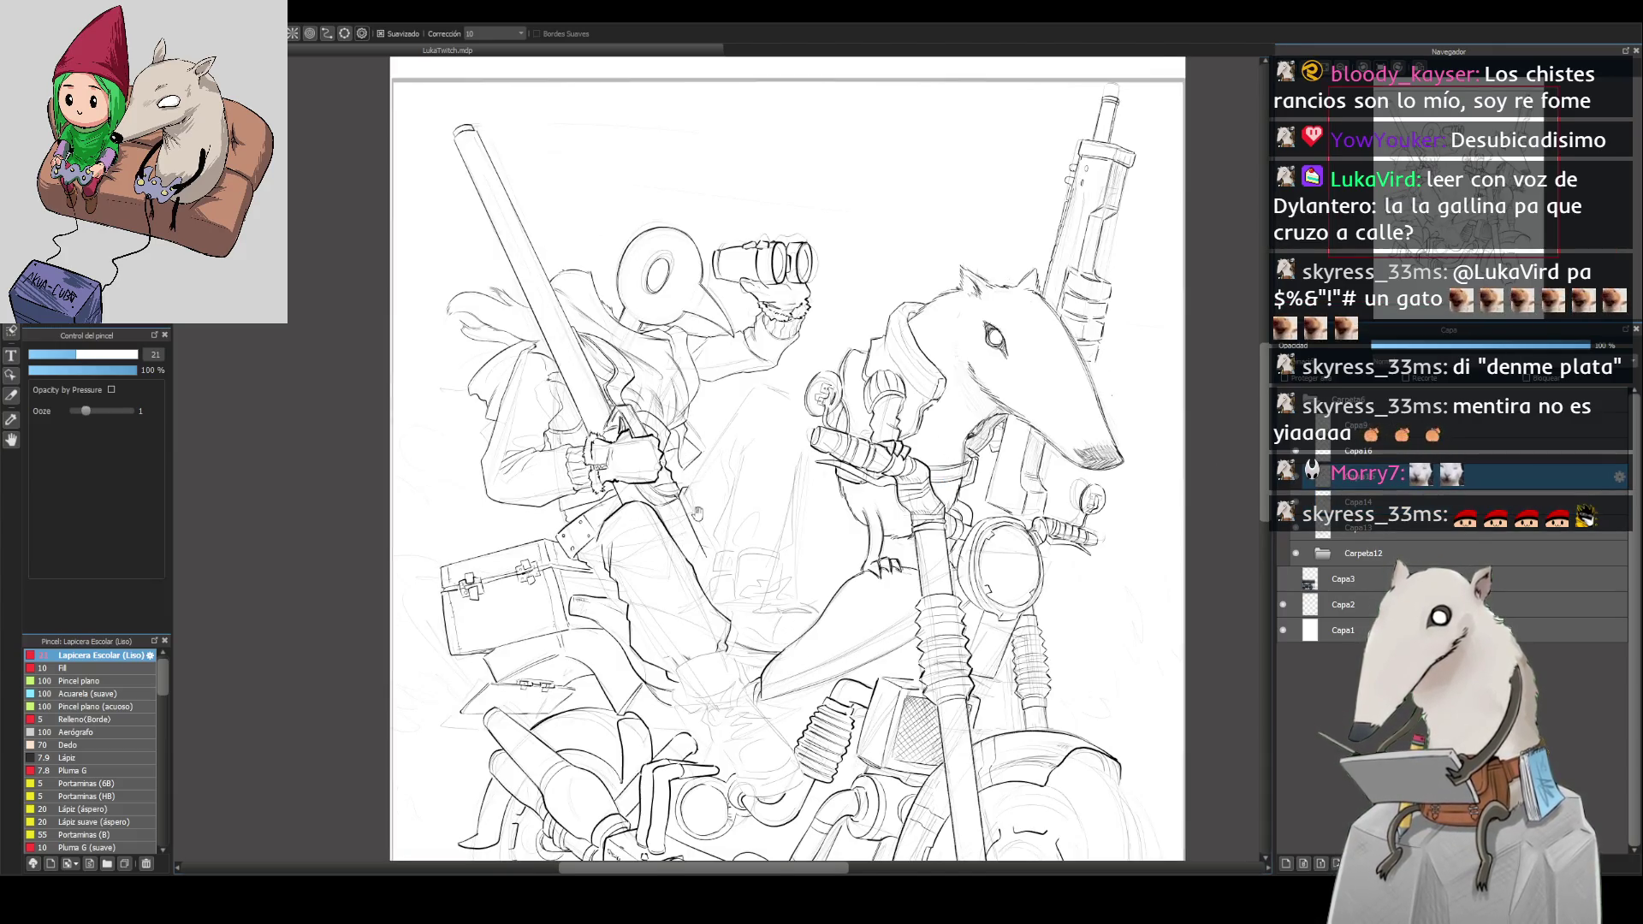
scroll(699, 532, "up", 2)
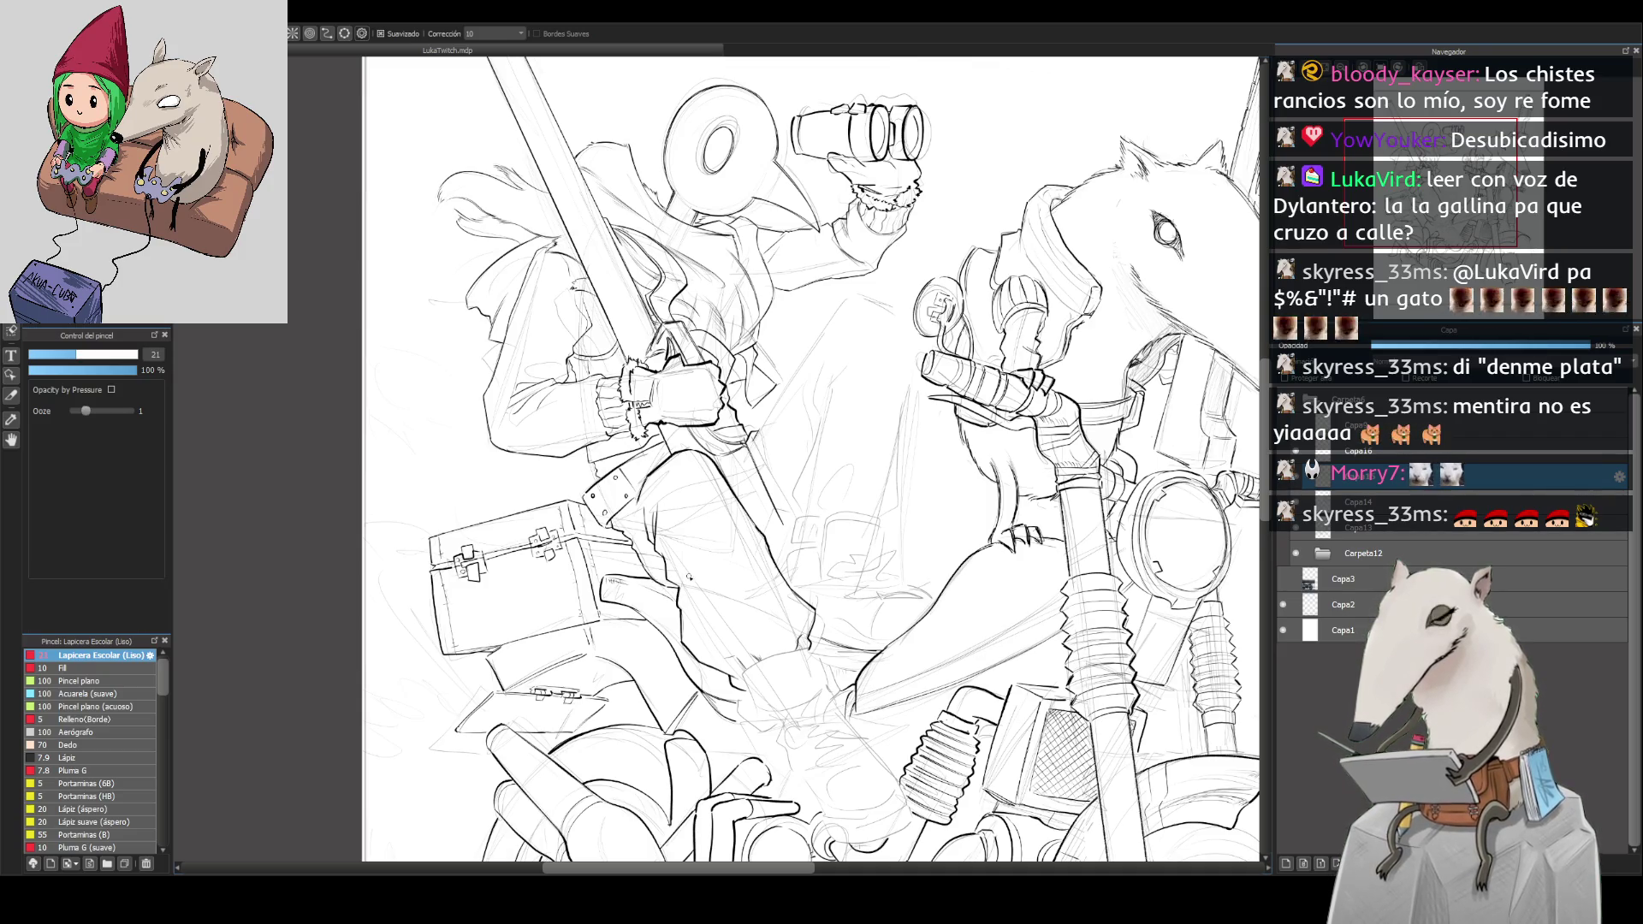
Step: Keep tracing the rider's coat and sword with small view adjustments, then mirror the canvas
scroll(788, 409, "up", 1)
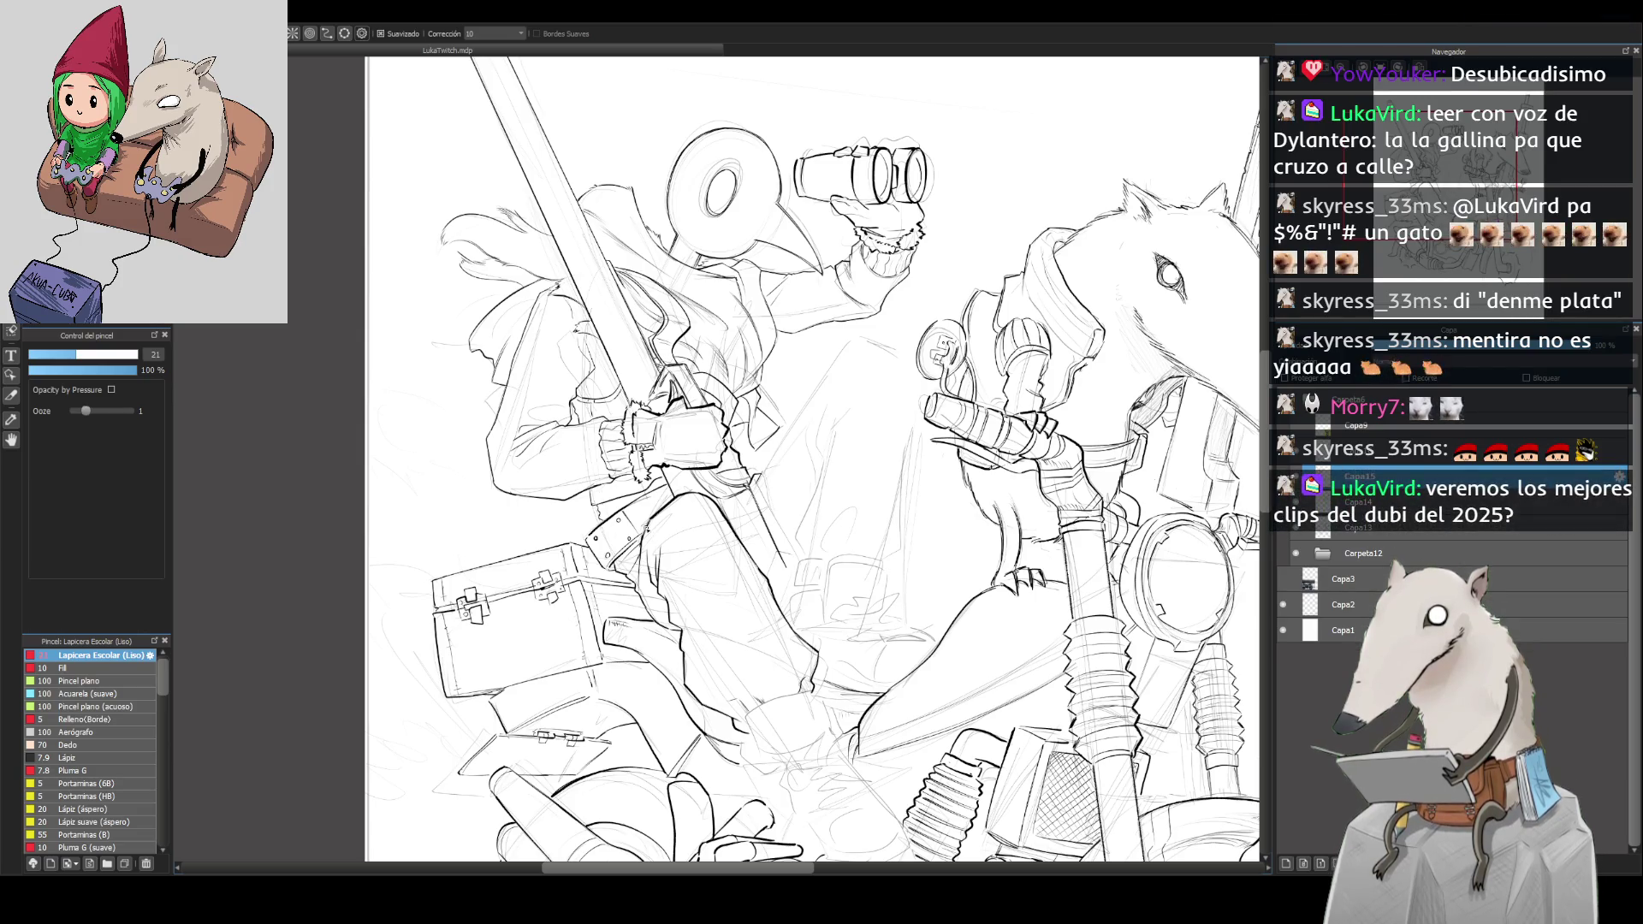
left_click_drag(697, 513, 689, 537)
scroll(714, 472, "down", 5)
scroll(713, 473, "up", 5)
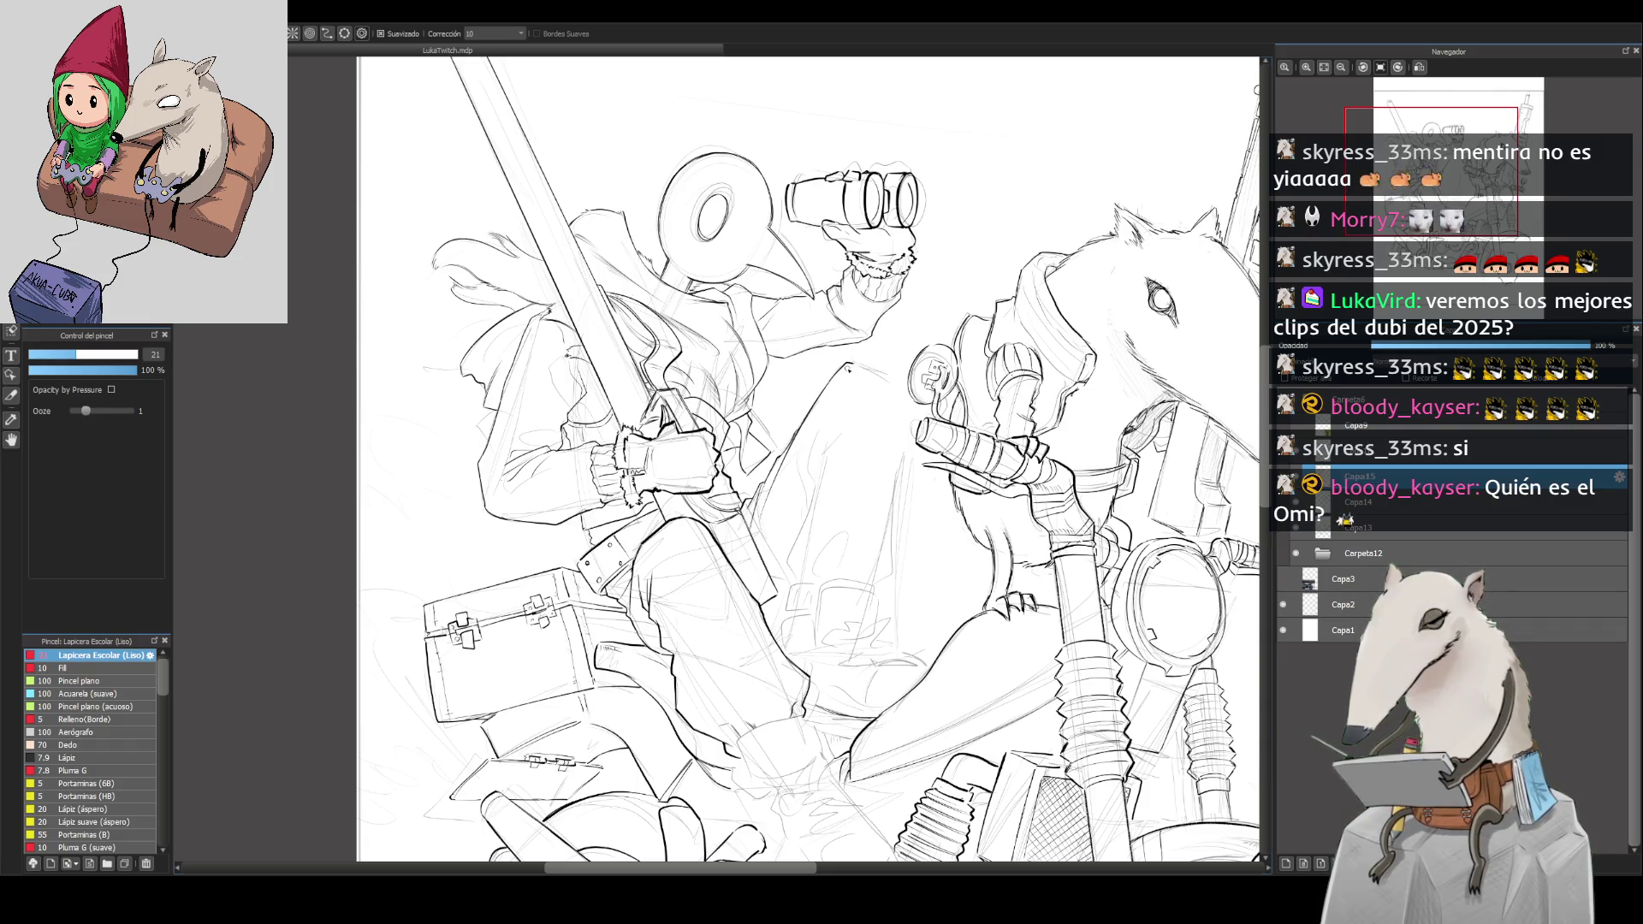
key("h")
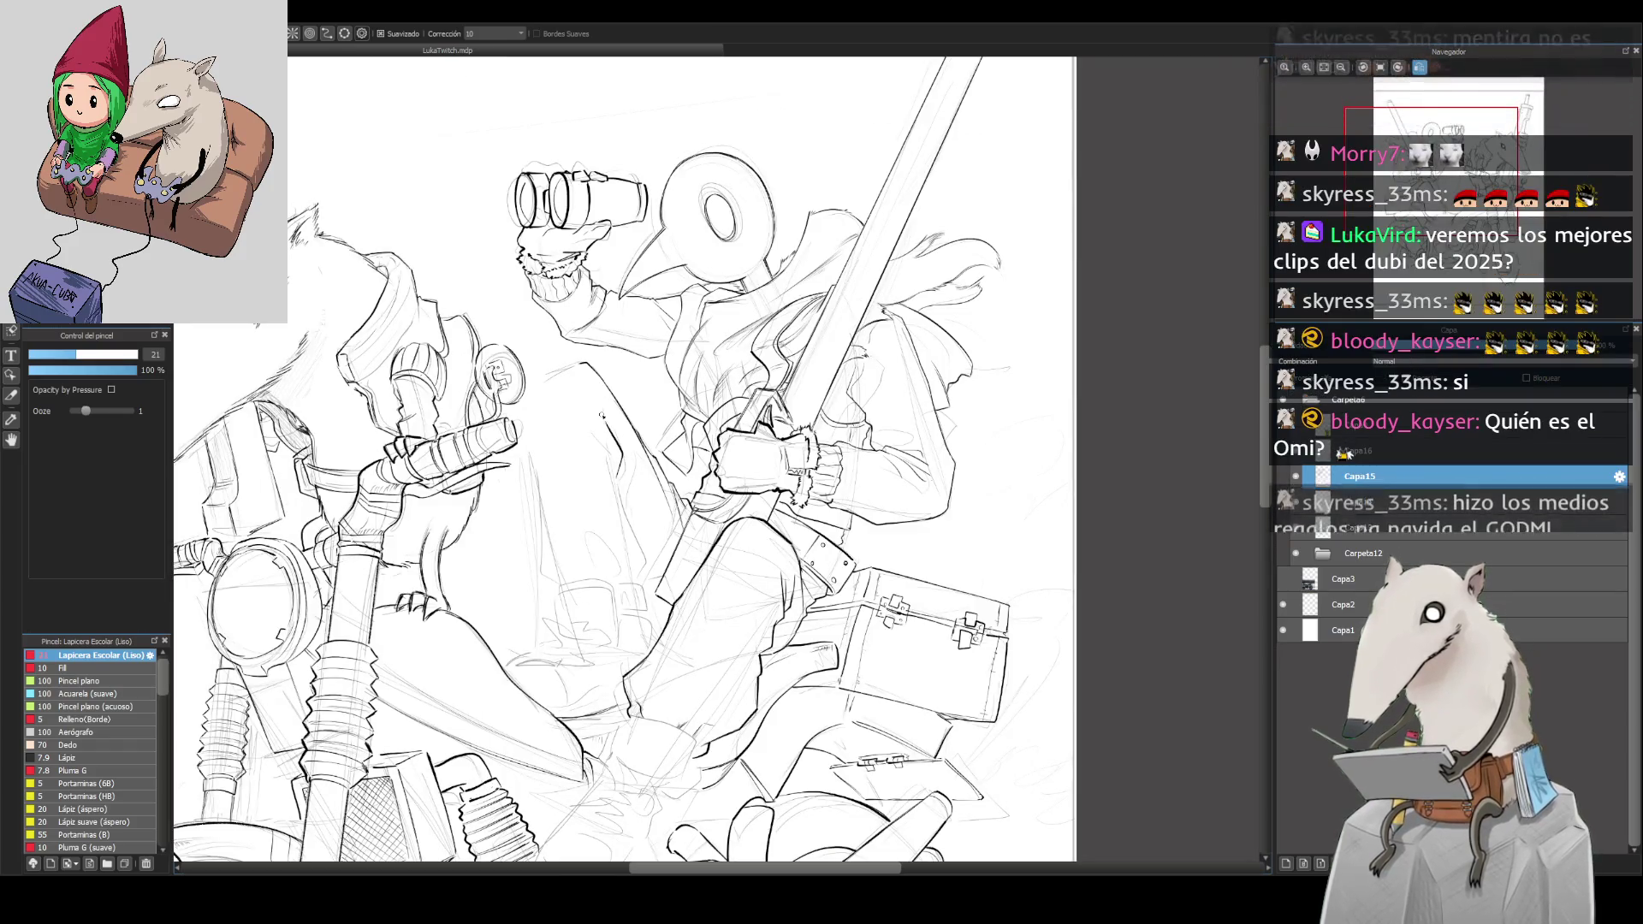
Step: Try short strokes on the rider's thigh and leg, undoing the attempts
mouse_move(625, 424)
left_mouse_down()
mouse_move(632, 488)
mouse_move(606, 413)
mouse_move(625, 438)
left_mouse_up()
key("ctrl+z")
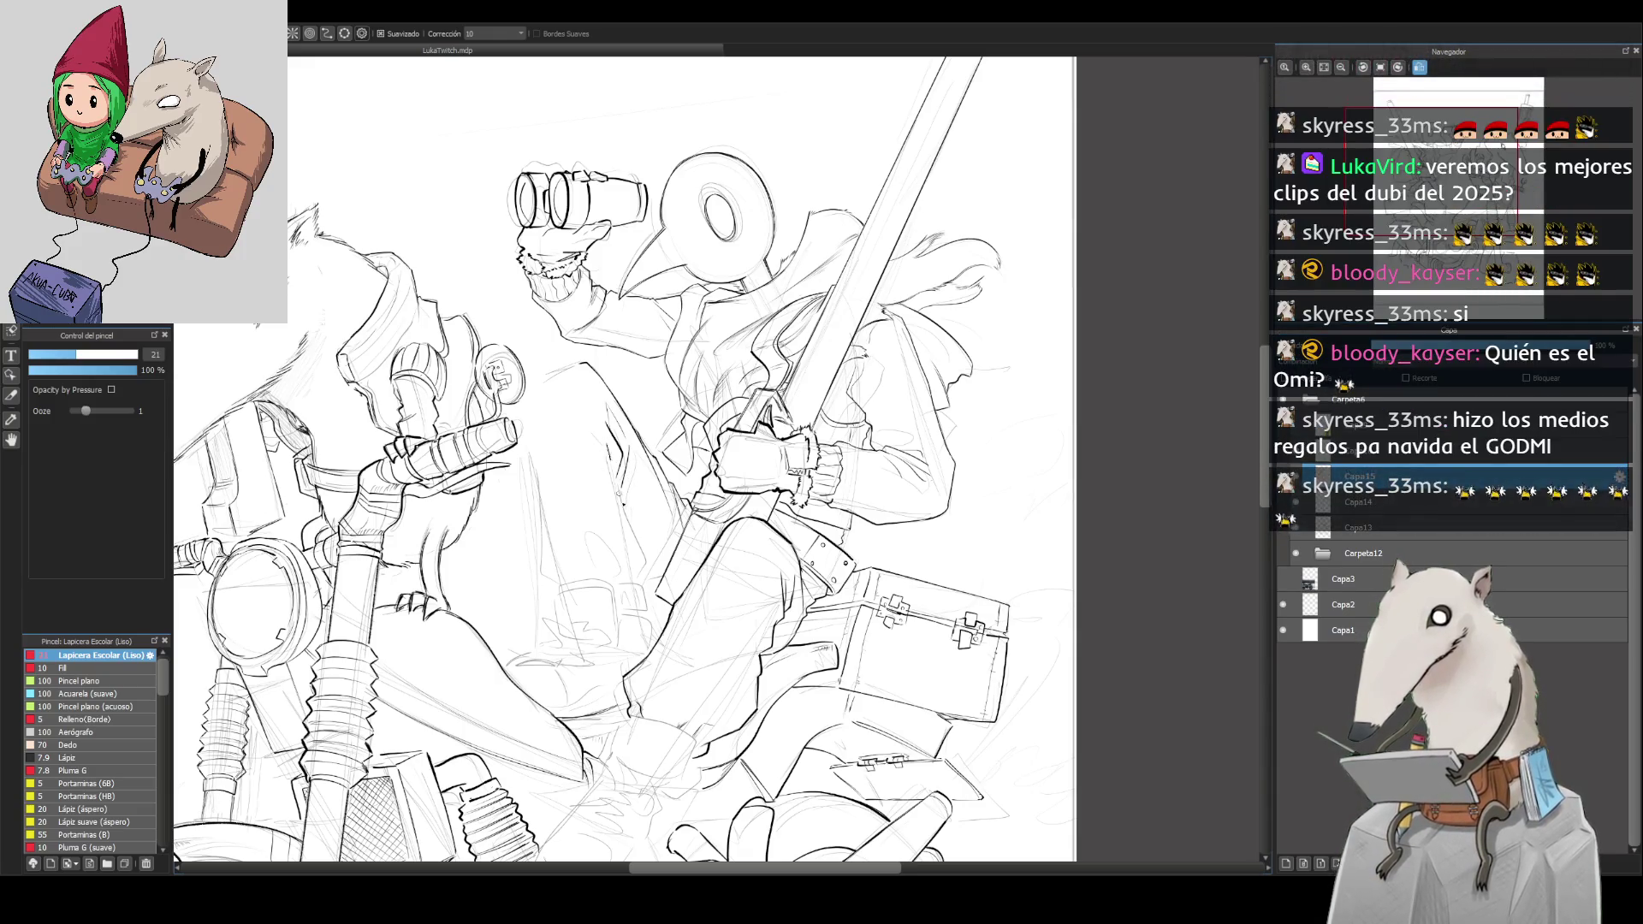
mouse_move(601, 434)
left_mouse_down()
mouse_move(641, 542)
mouse_move(637, 580)
mouse_move(618, 586)
mouse_move(537, 484)
mouse_move(532, 374)
left_mouse_up()
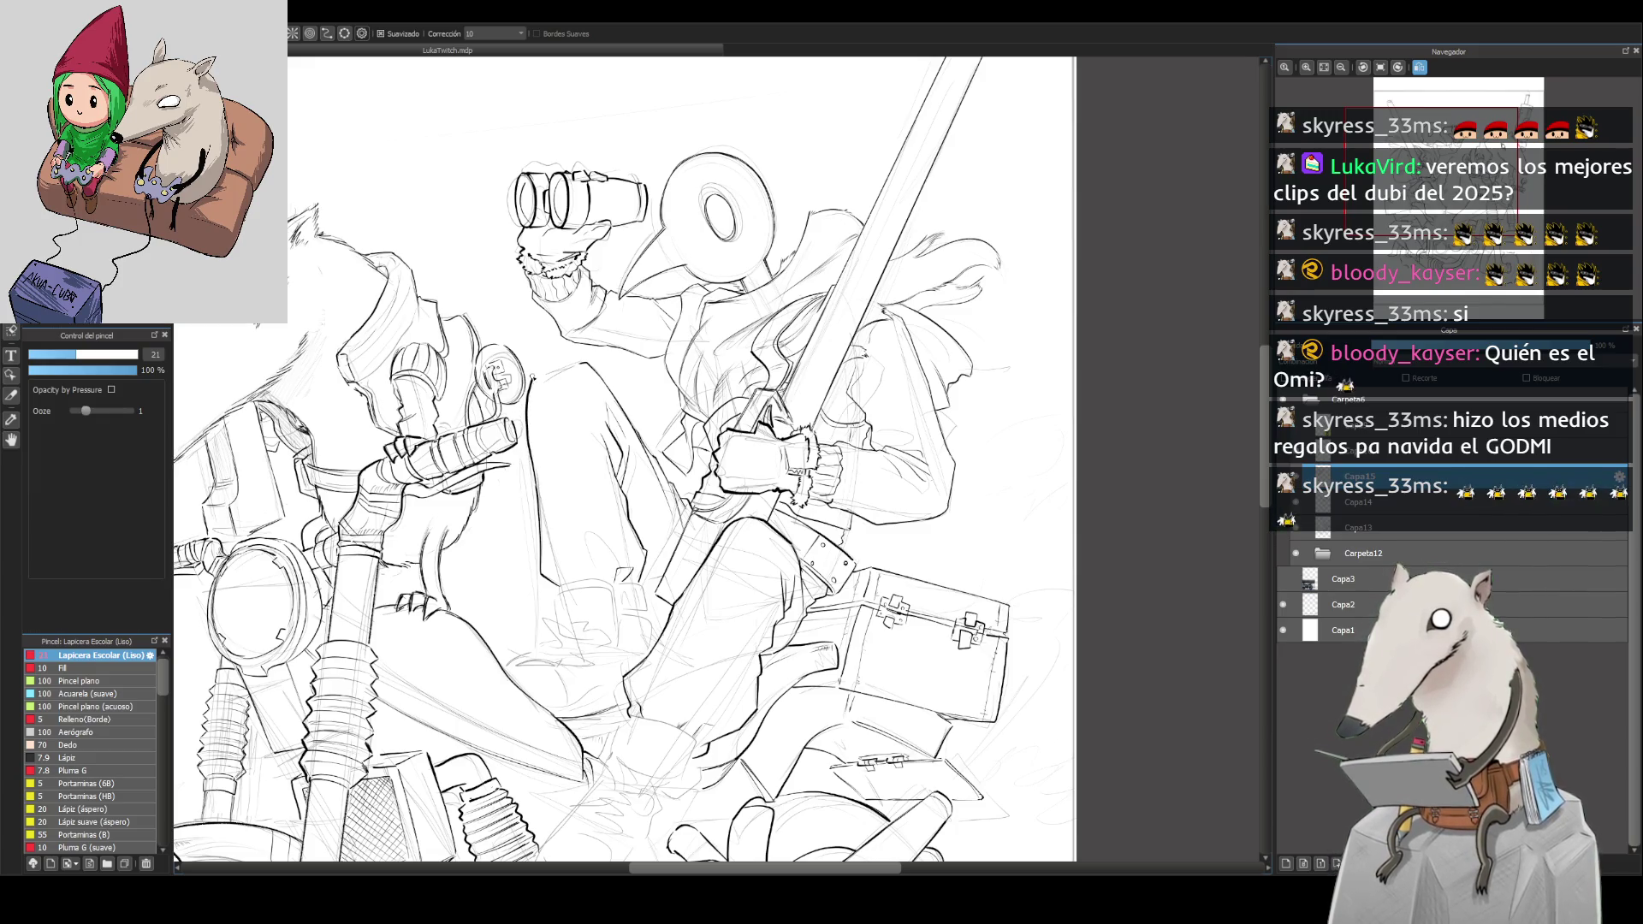
key("ctrl+z")
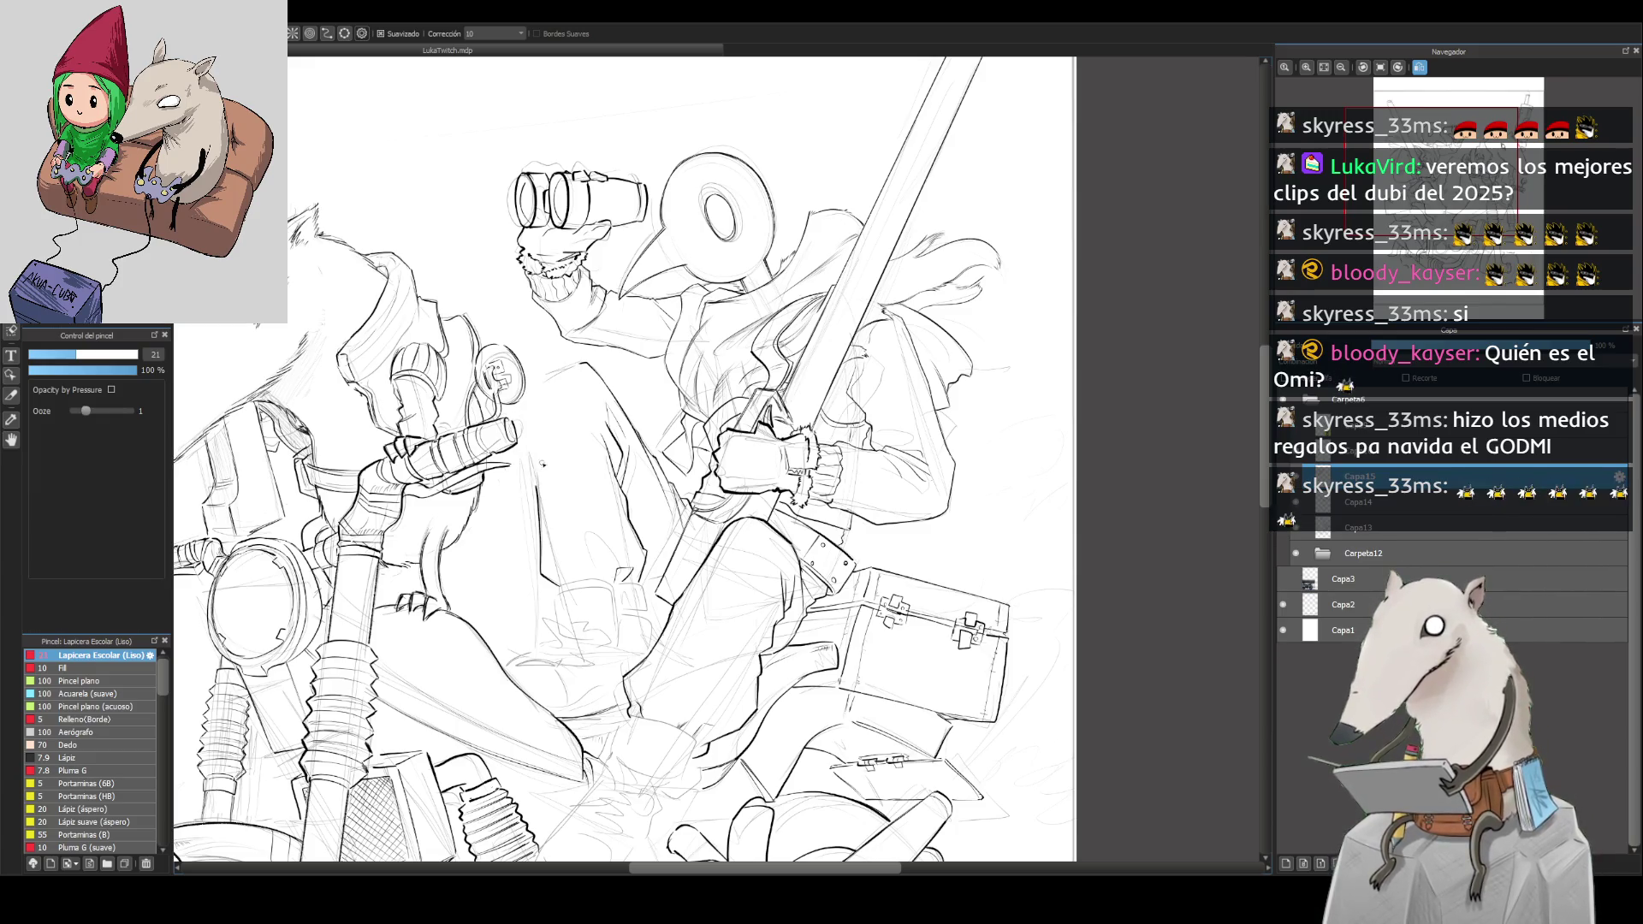
Step: Redraw the thin upright stroke along the leg and flip the view back to normal
left_click_drag(536, 488, 539, 360)
key("ctrl+z")
left_click_drag(537, 494, 540, 369)
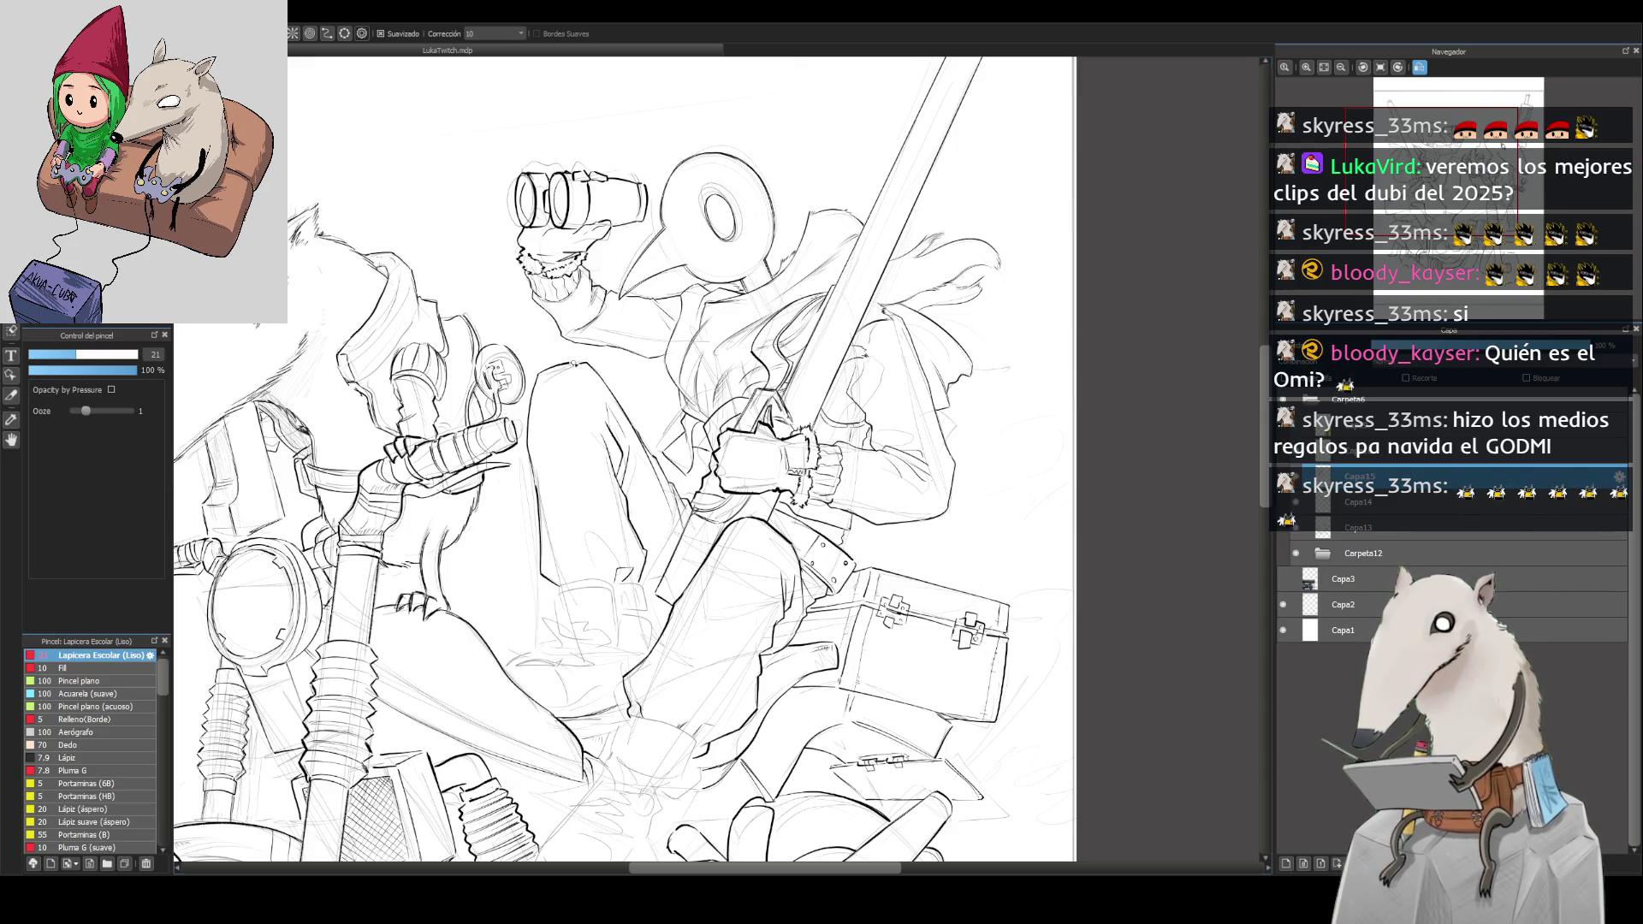
mouse_move(1475, 77)
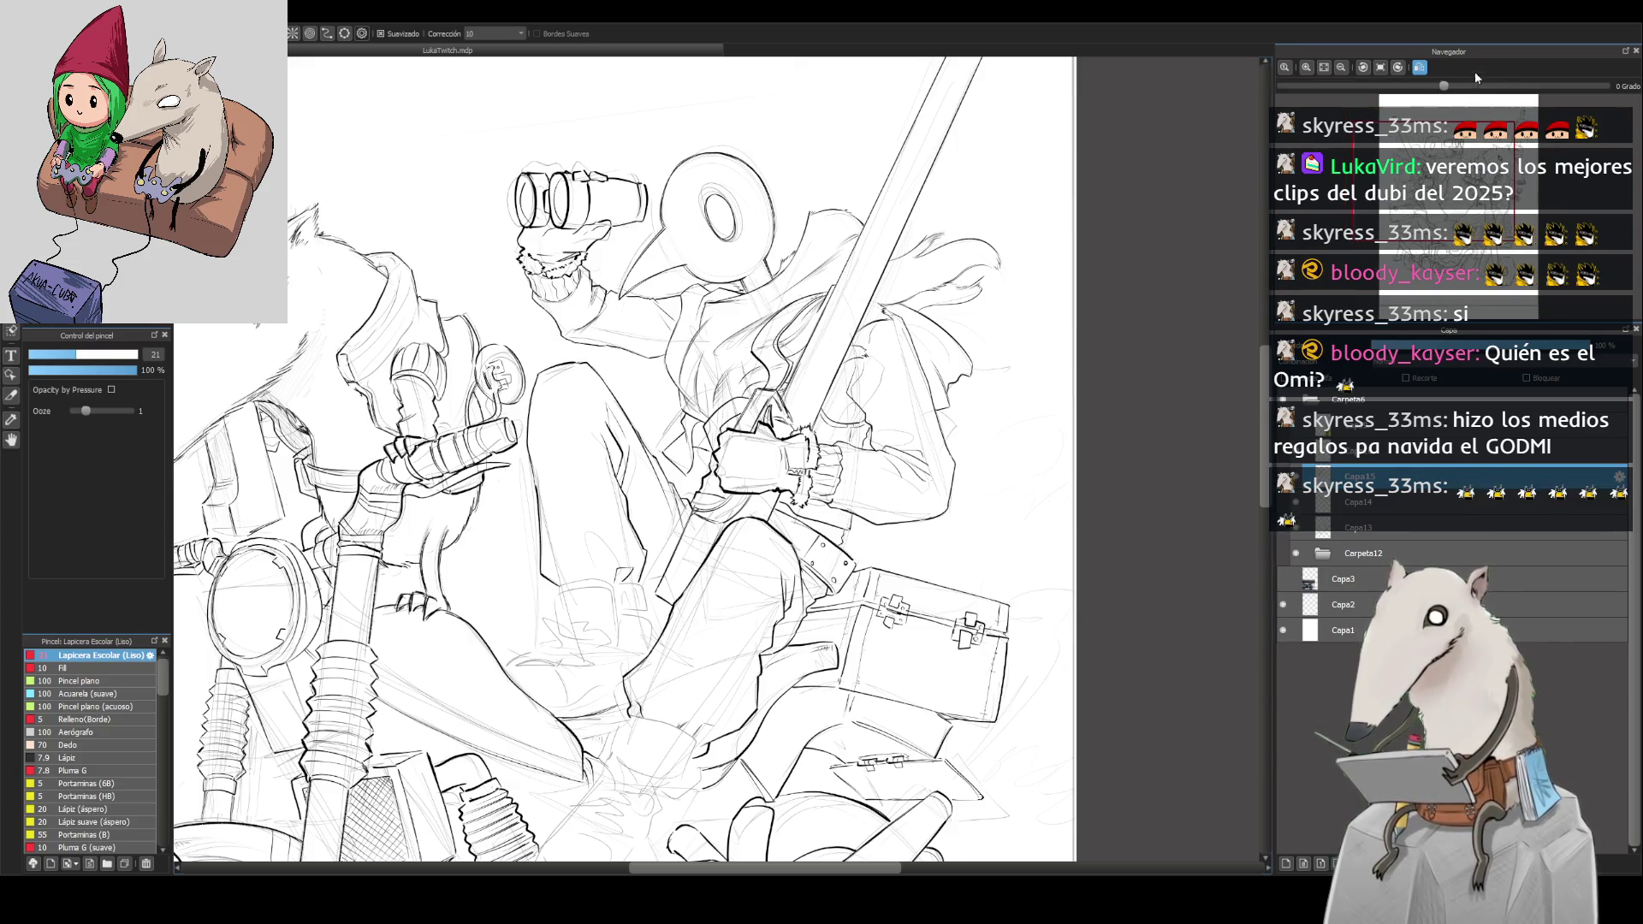
left_click(1419, 67)
scroll(811, 363, "up", 5)
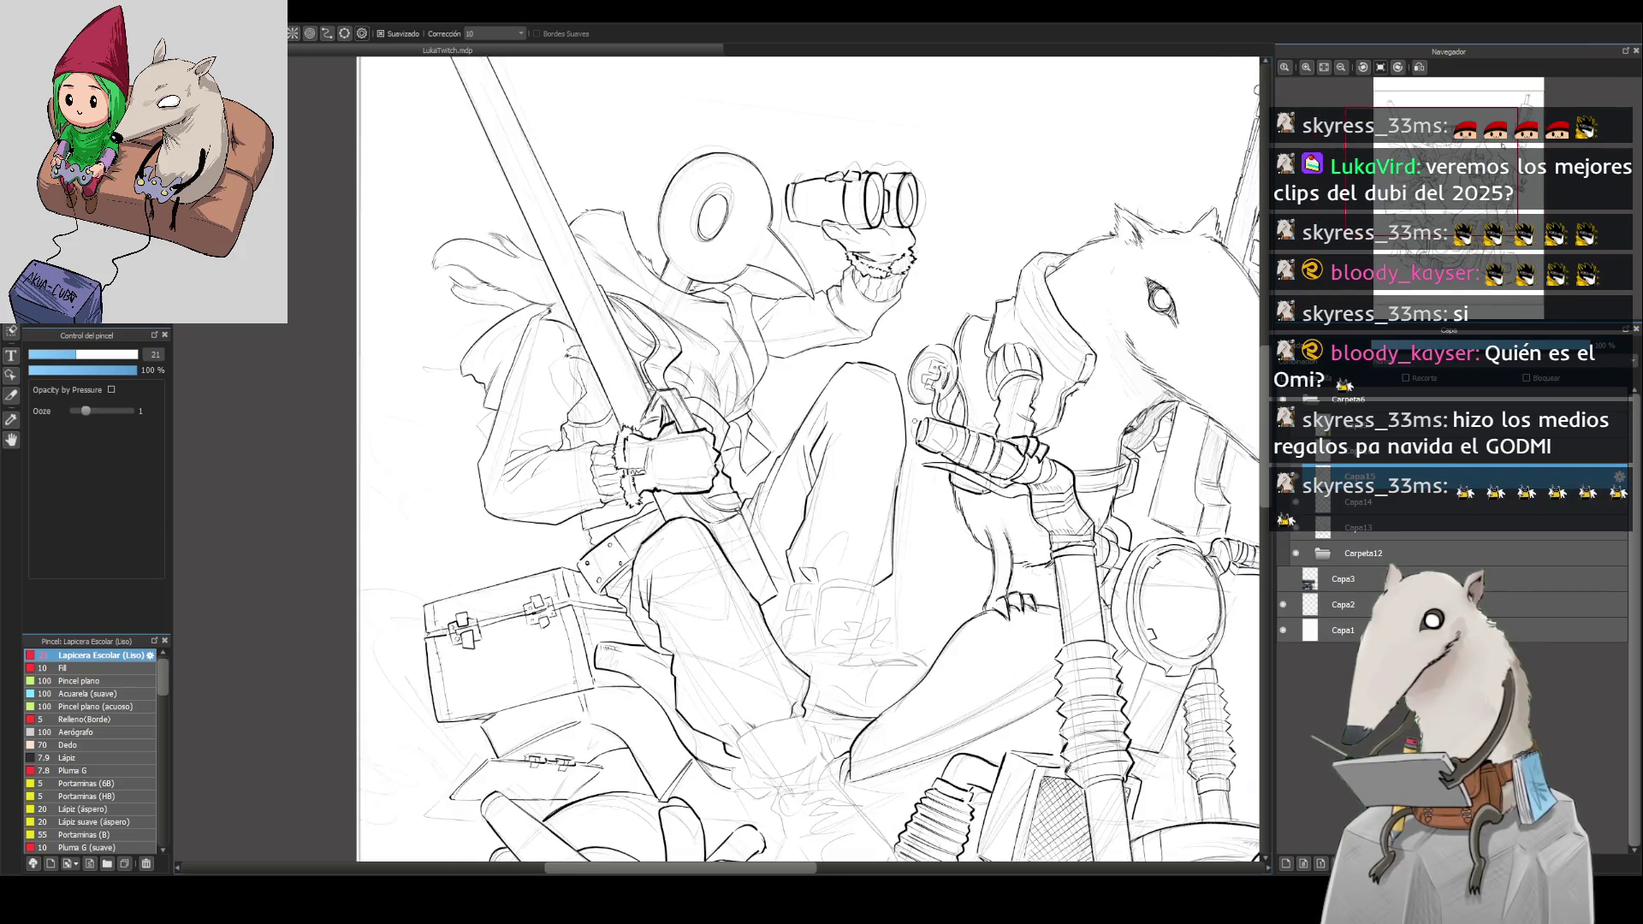
Step: Return to the Lapicera Escolar (Liso) pen at 21 and redraw the ink line along the rider's thigh
key("bracketright")
key("bracketright")
key("bracketright")
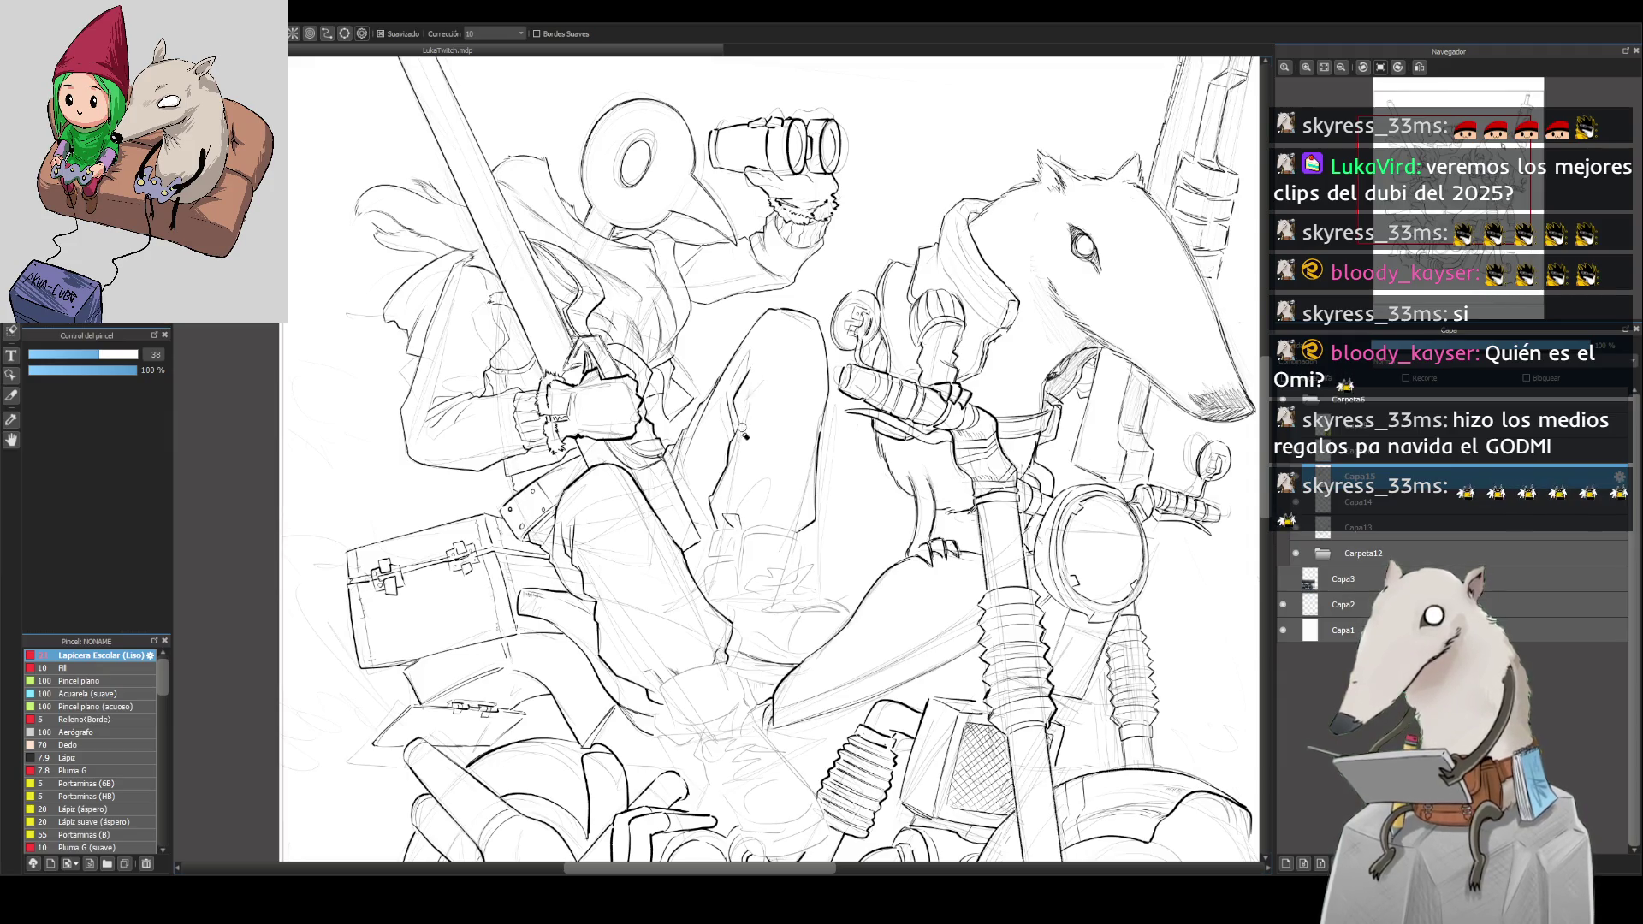
key("b")
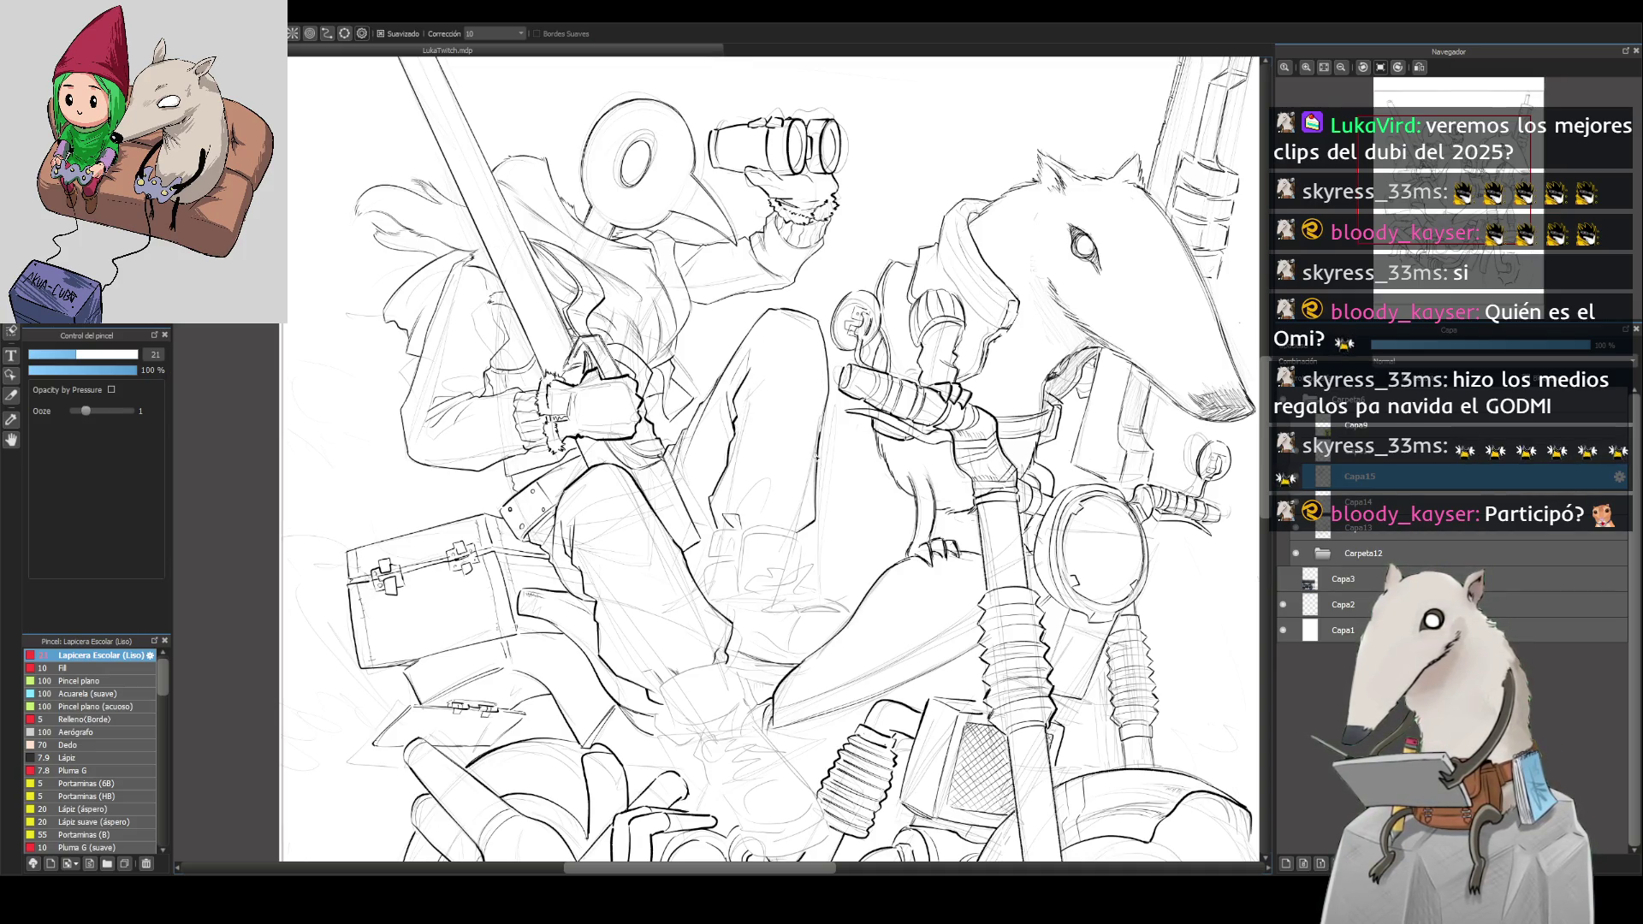
scroll(819, 399, "down", 3)
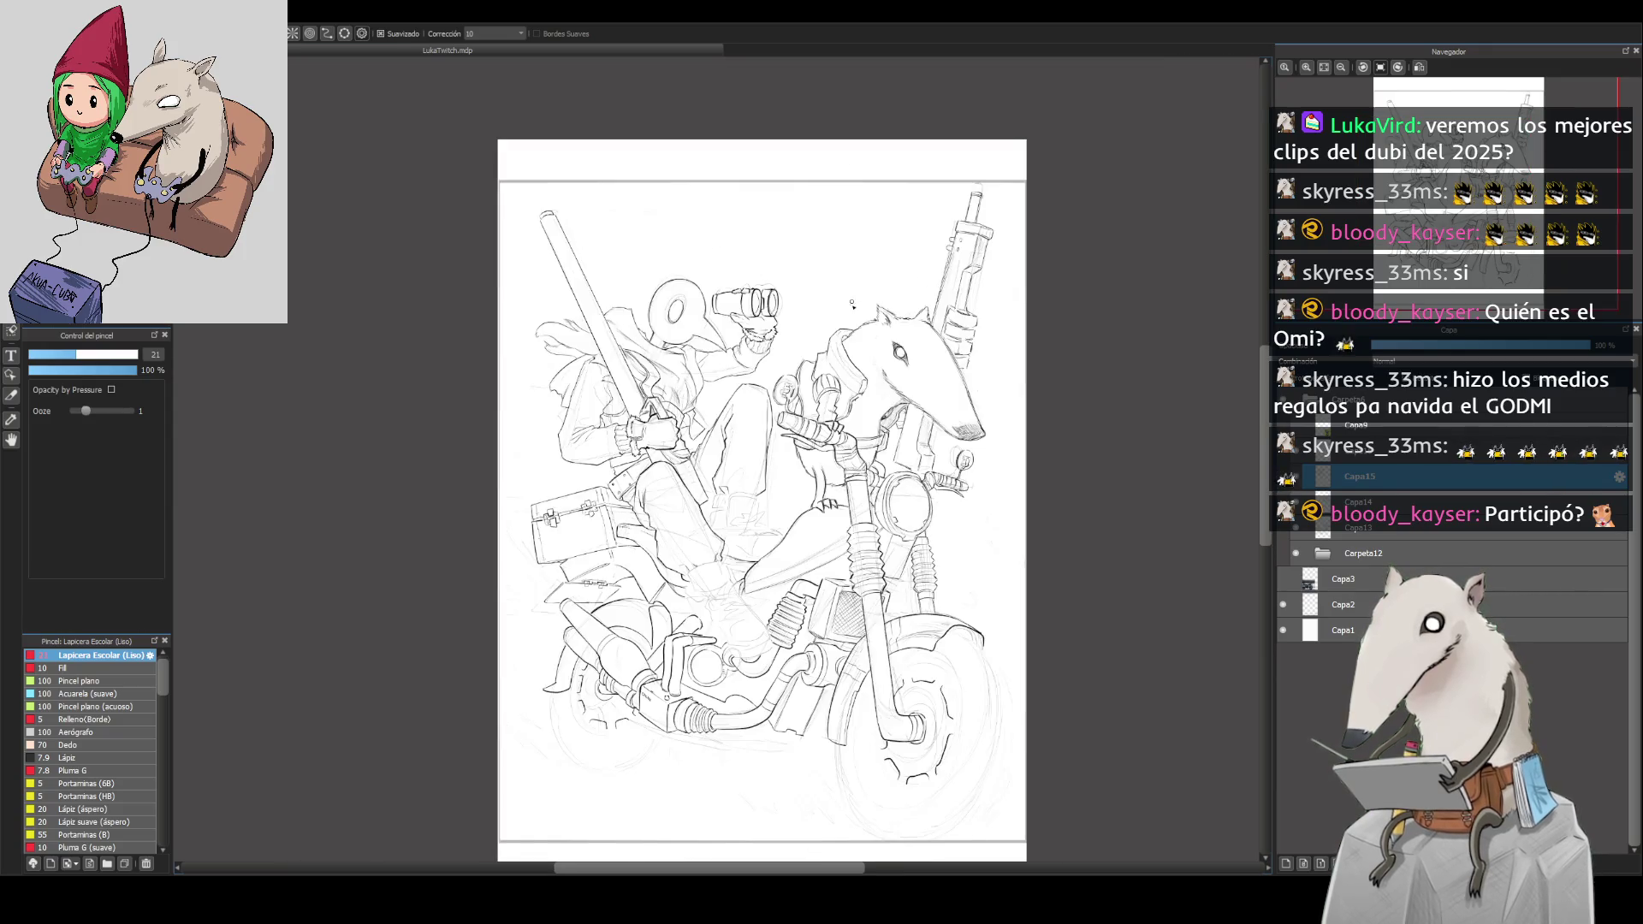
scroll(850, 317, "up", 3)
scroll(840, 321, "up", 2)
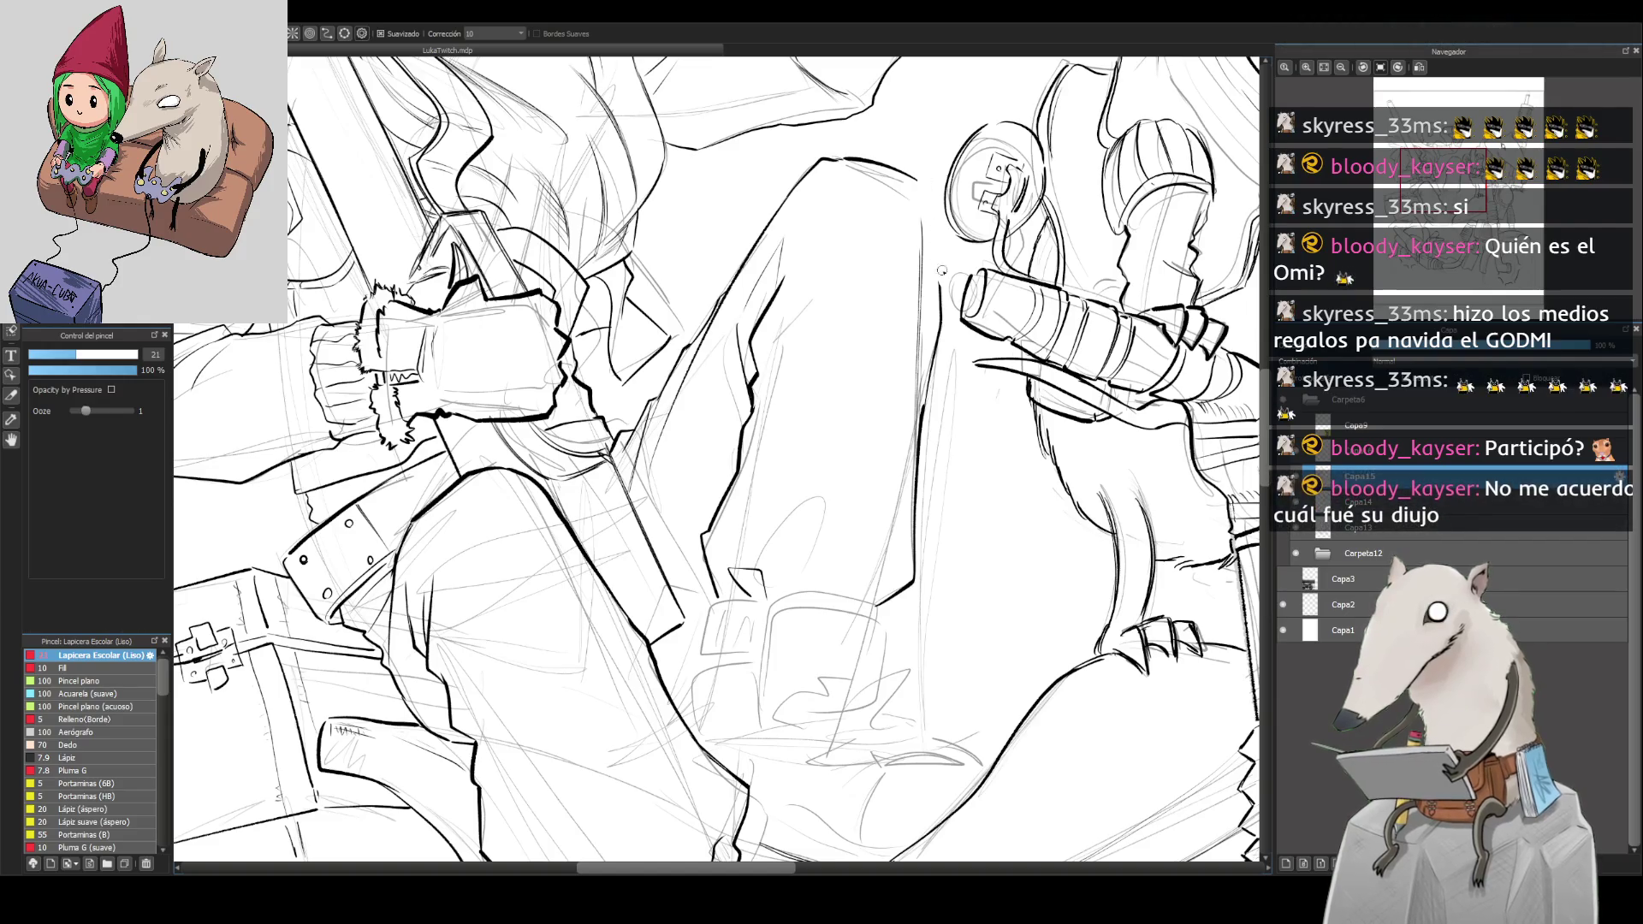
left_click_drag(942, 324, 924, 215)
key("ctrl+z")
left_click_drag(941, 324, 924, 195)
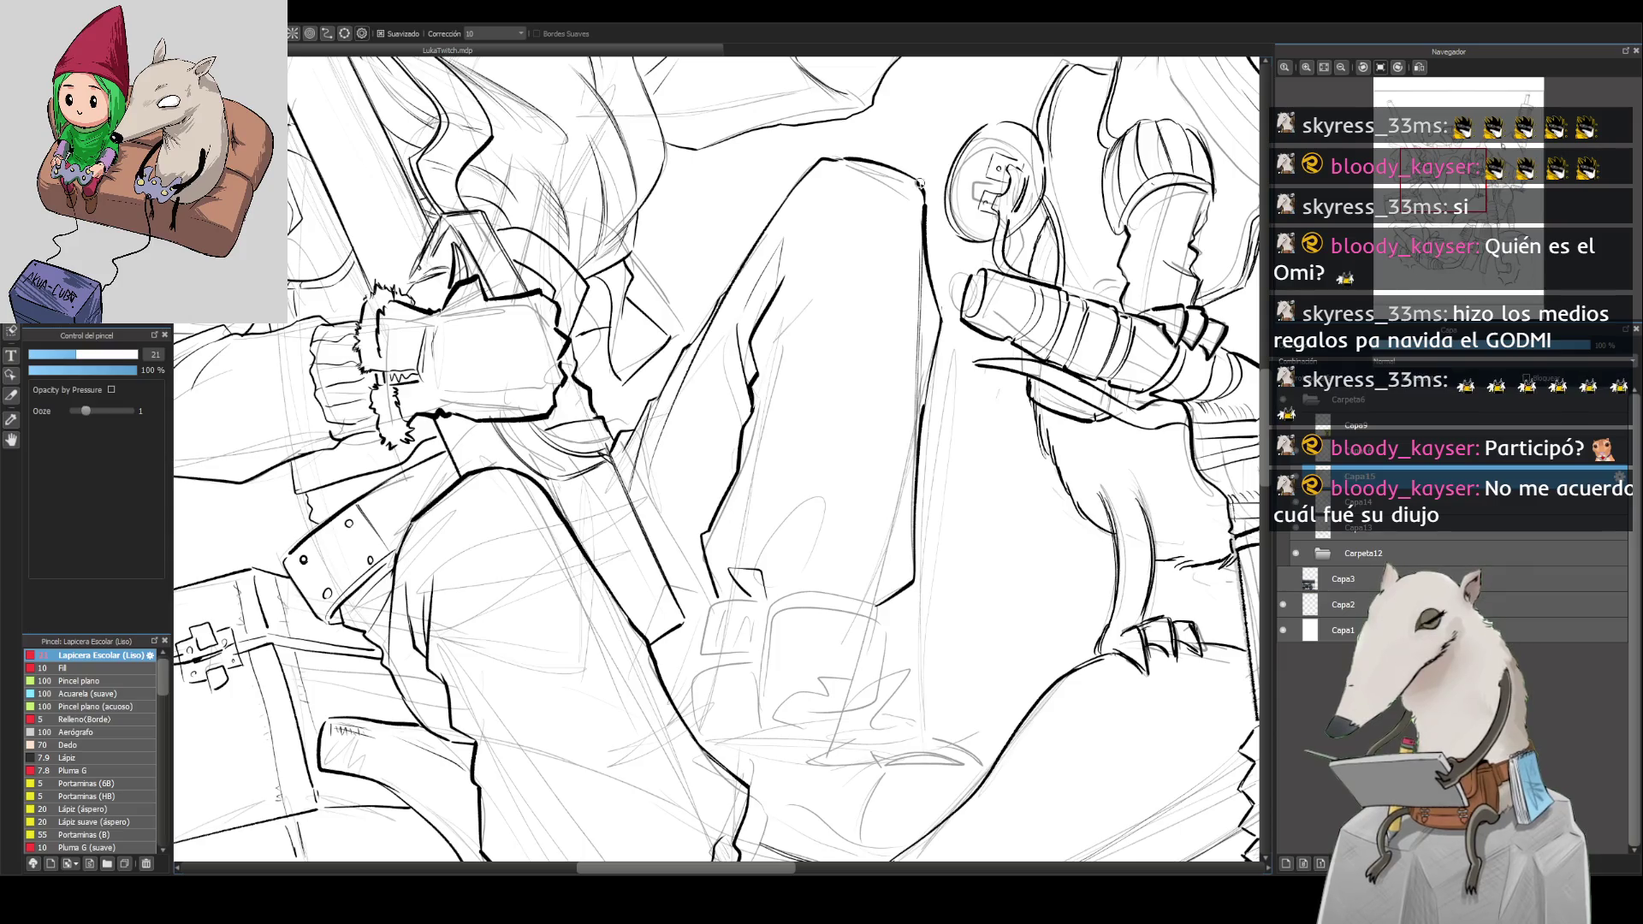
Step: Zoom out and reposition until the whole page fits the window
key("ctrl+minus")
key("ctrl+minus")
key("ctrl+plus")
left_click_drag(919, 196, 939, 143)
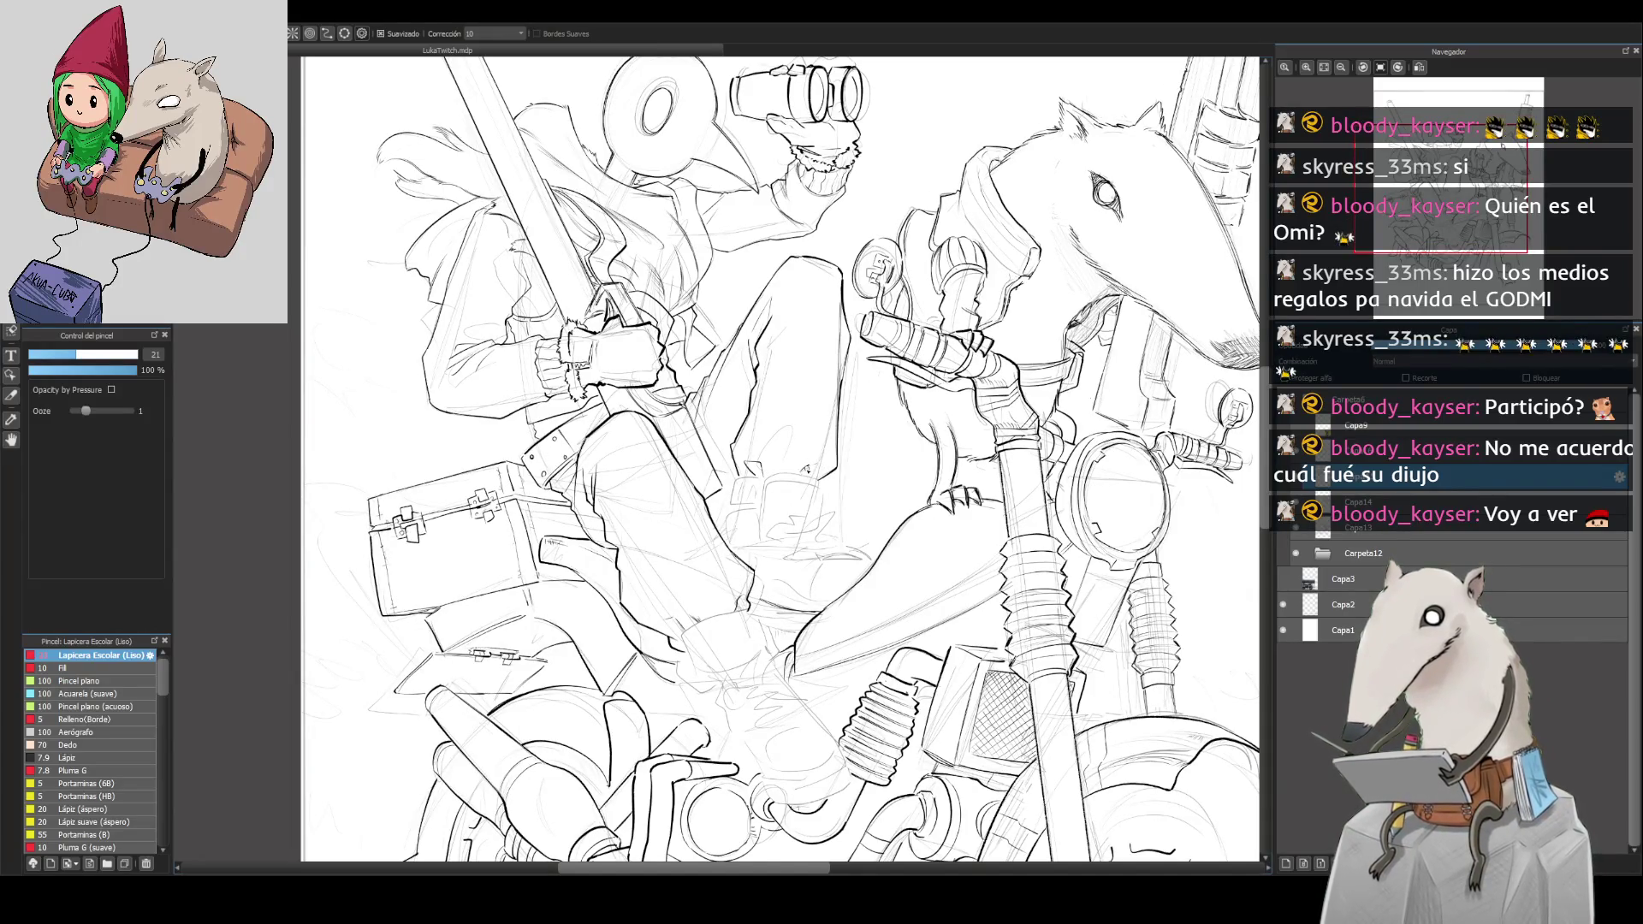
key("ctrl+minus")
key("ctrl+plus")
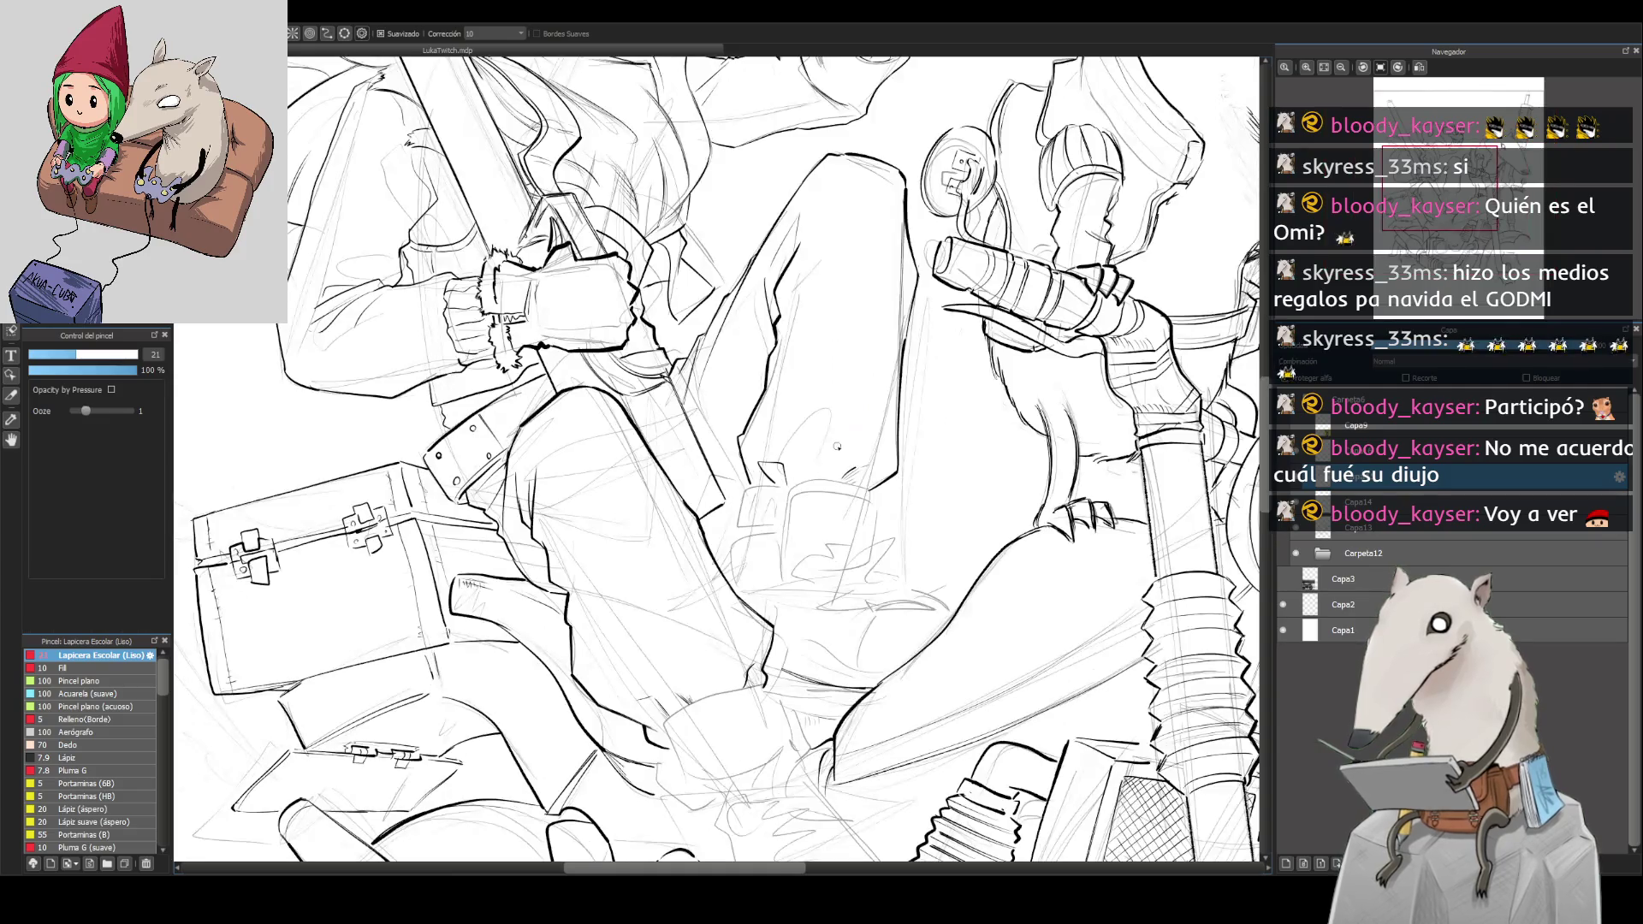
scroll(839, 445, "up", 1)
key("ctrl+minus")
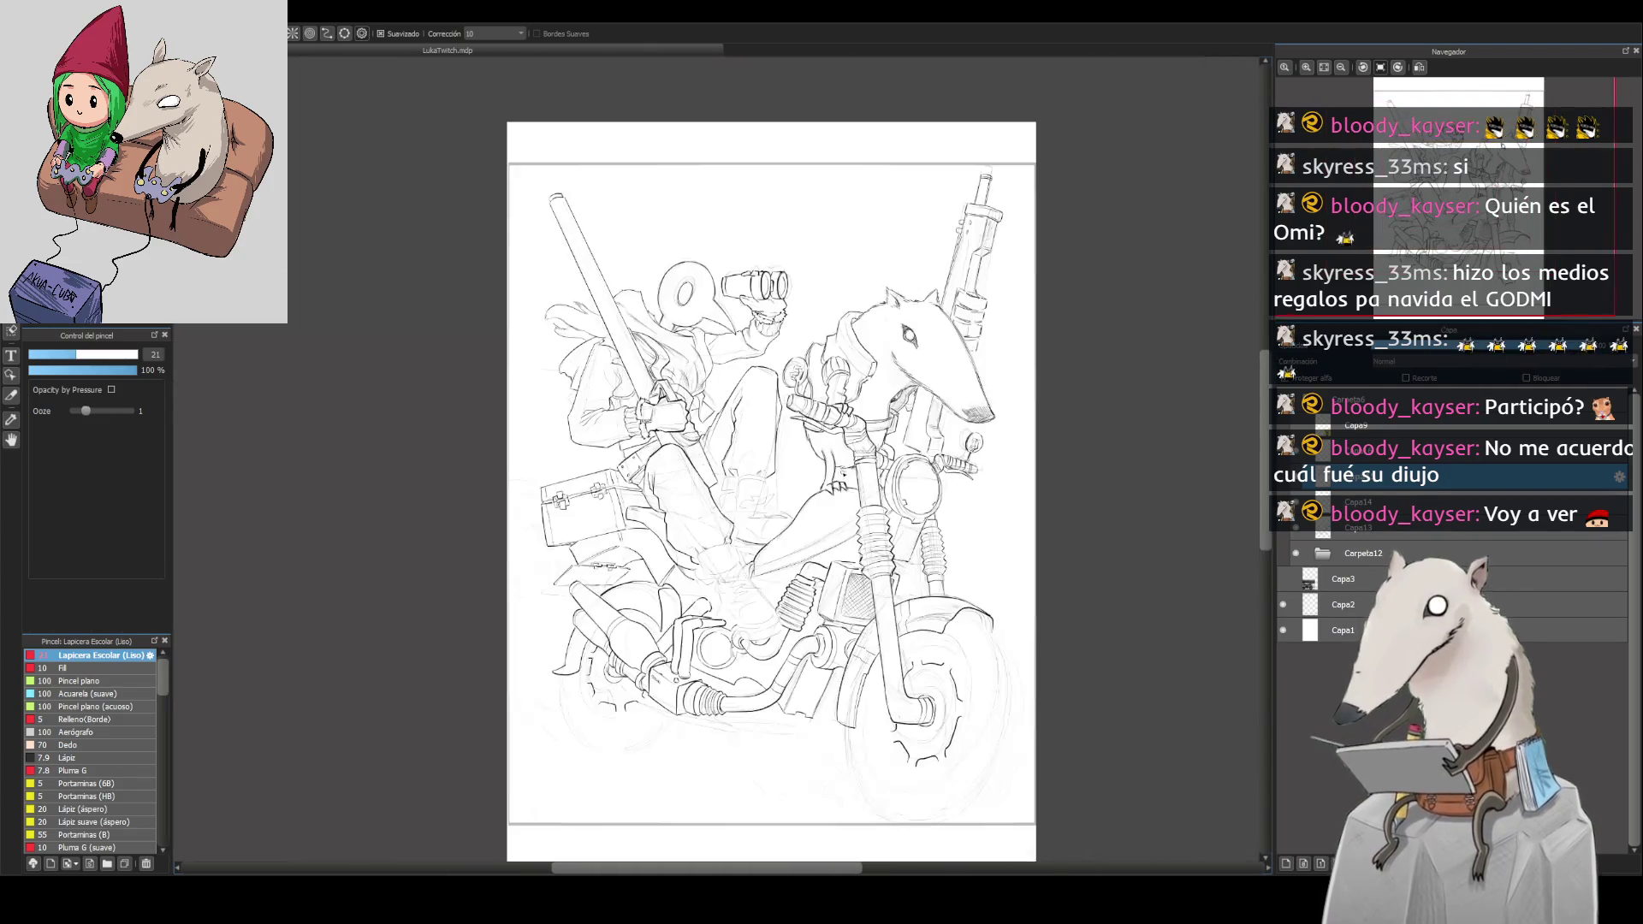
key("ctrl+plus")
key("ctrl+minus")
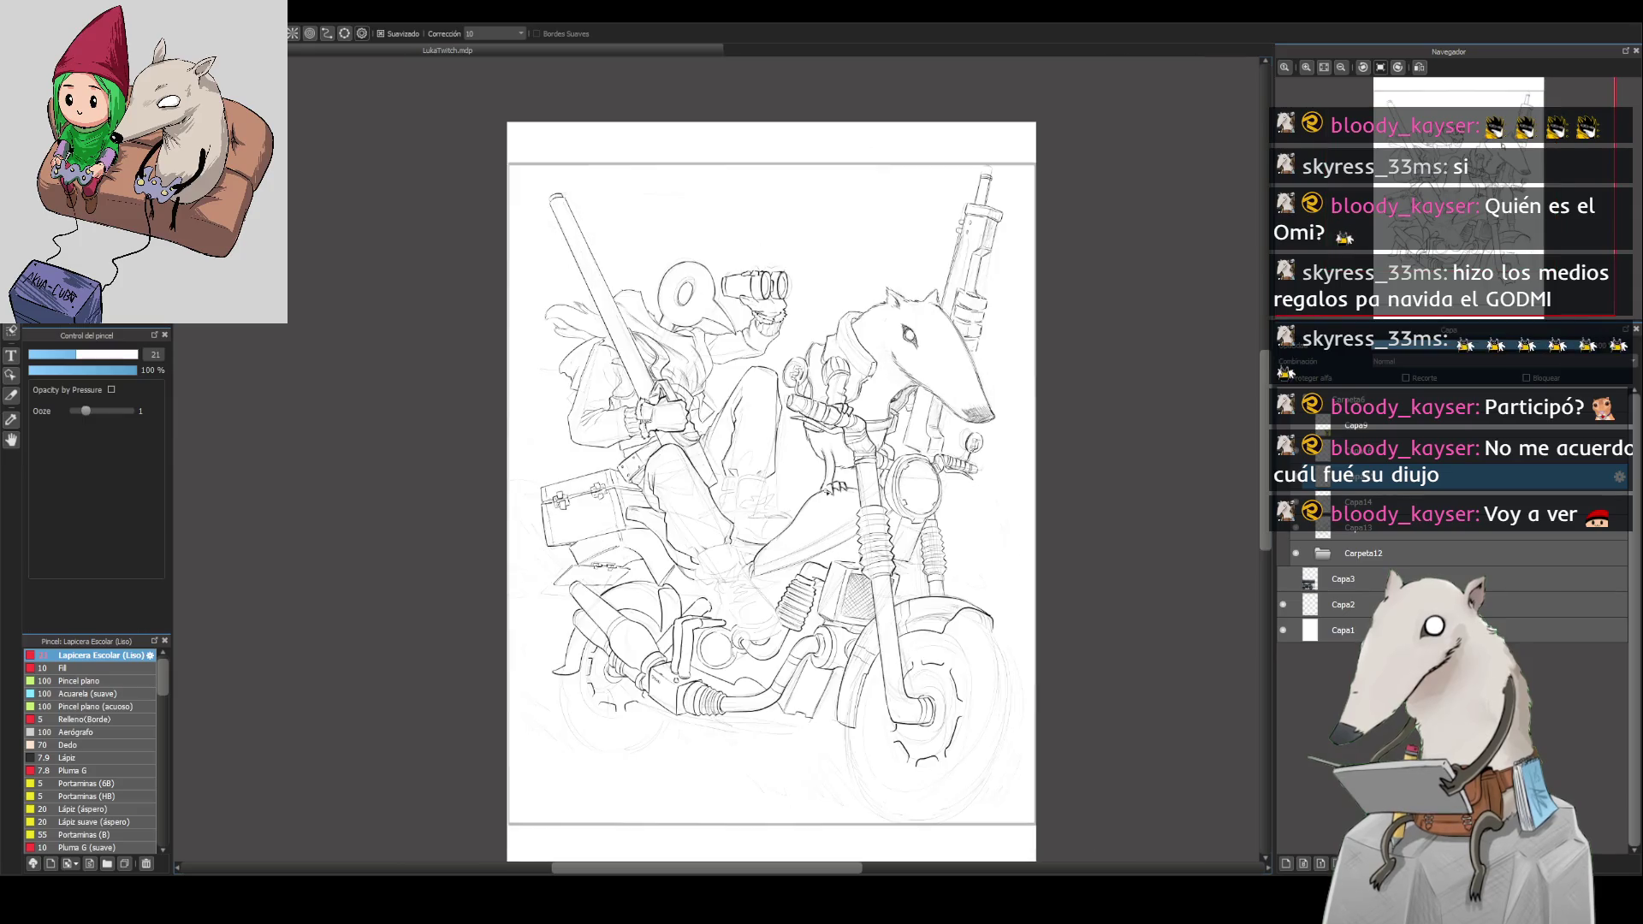
scroll(788, 512, "down", 1)
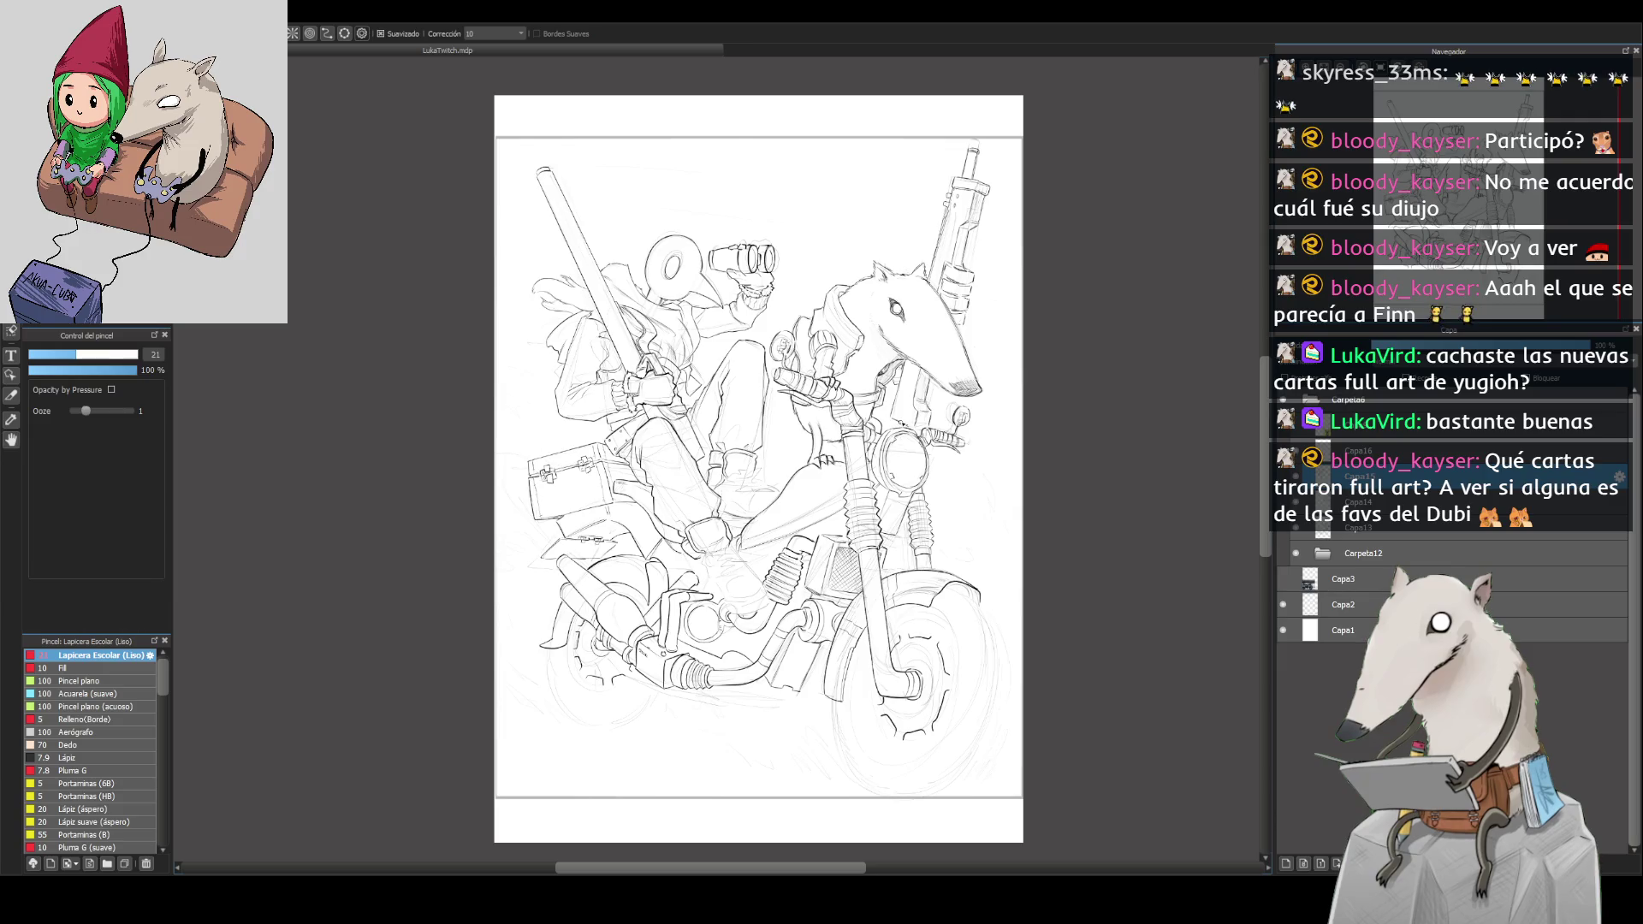
Step: In a mirrored view, lasso the rider's knee, skew its top, apply, and return to the pen
key("h")
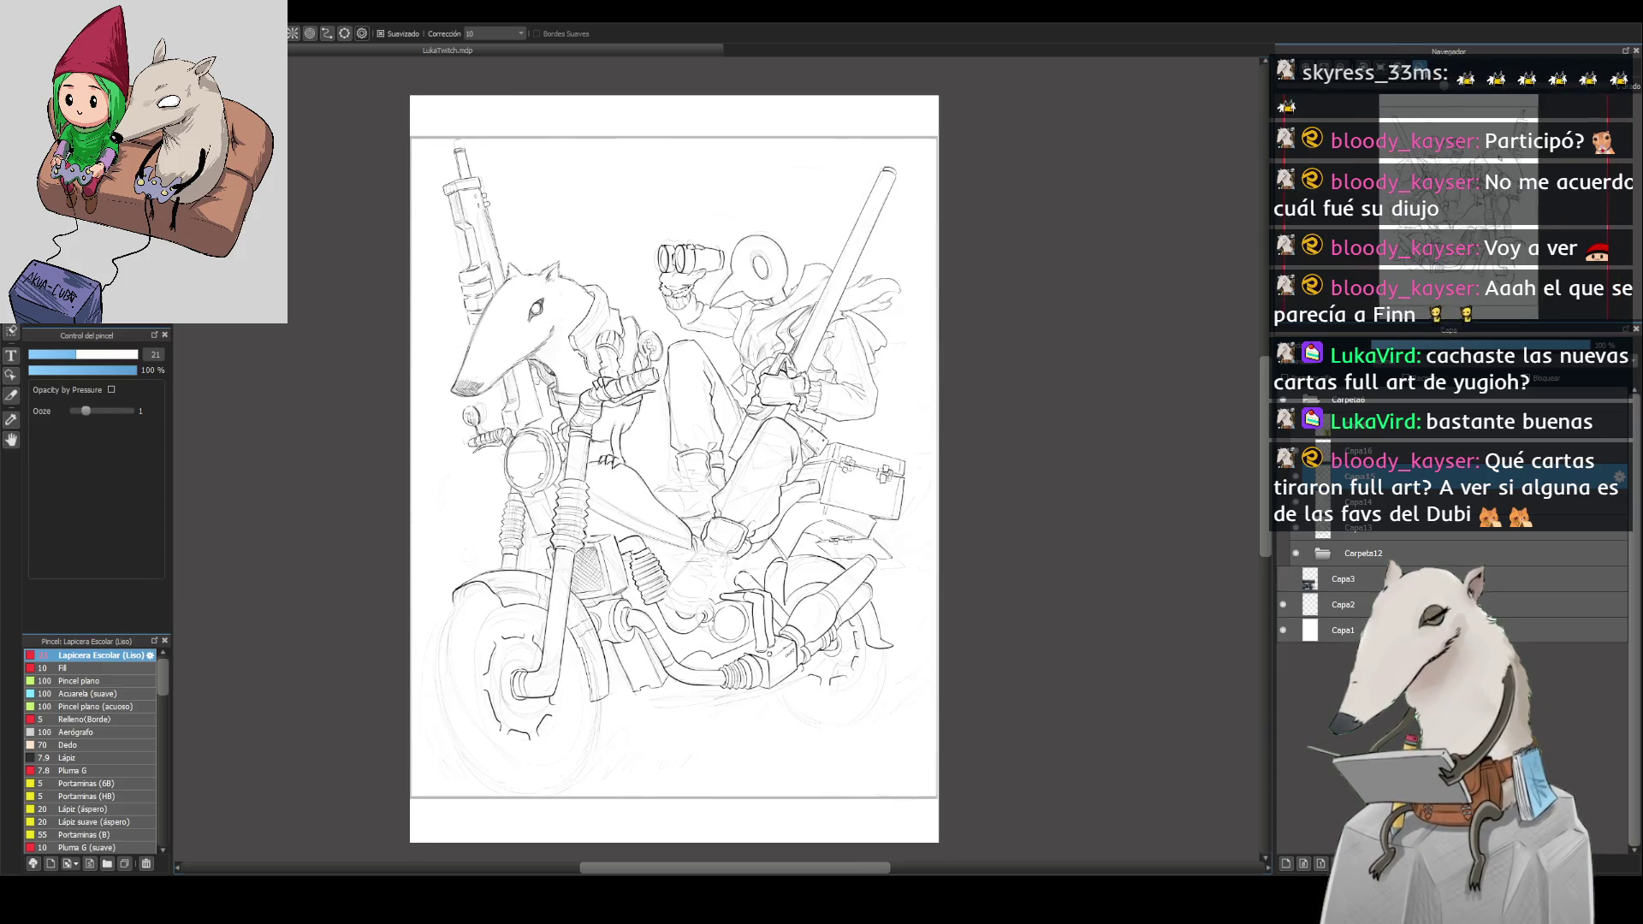
key("m")
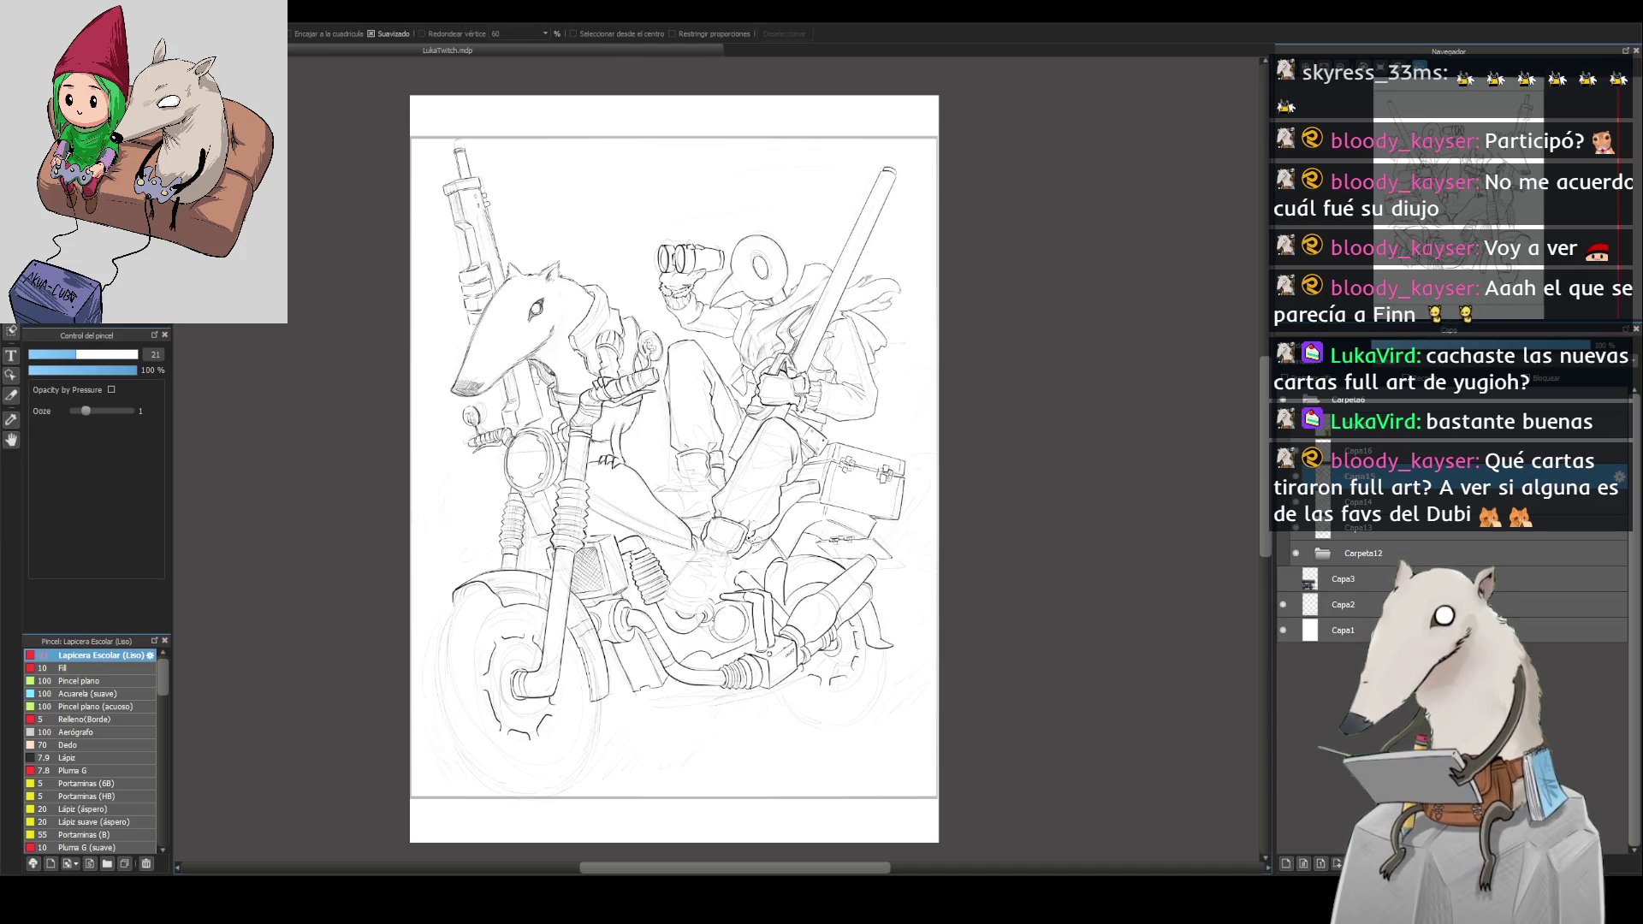
mouse_move(751, 549)
left_mouse_down()
mouse_move(728, 531)
mouse_move(750, 497)
left_mouse_up()
key("ctrl+t")
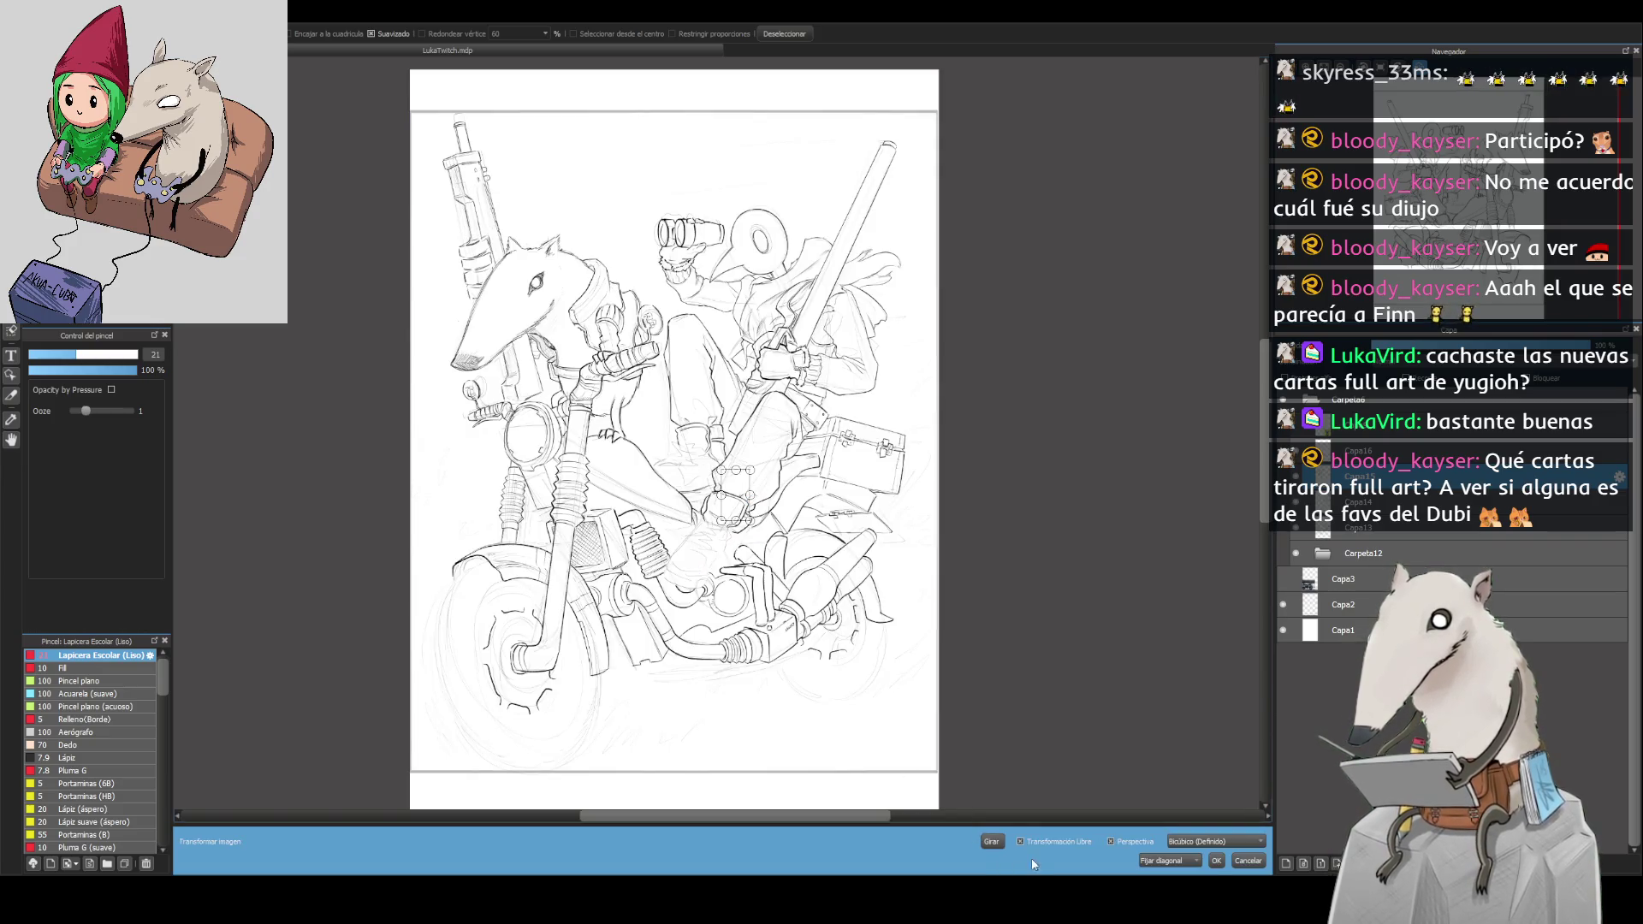
left_click_drag(750, 469, 745, 477)
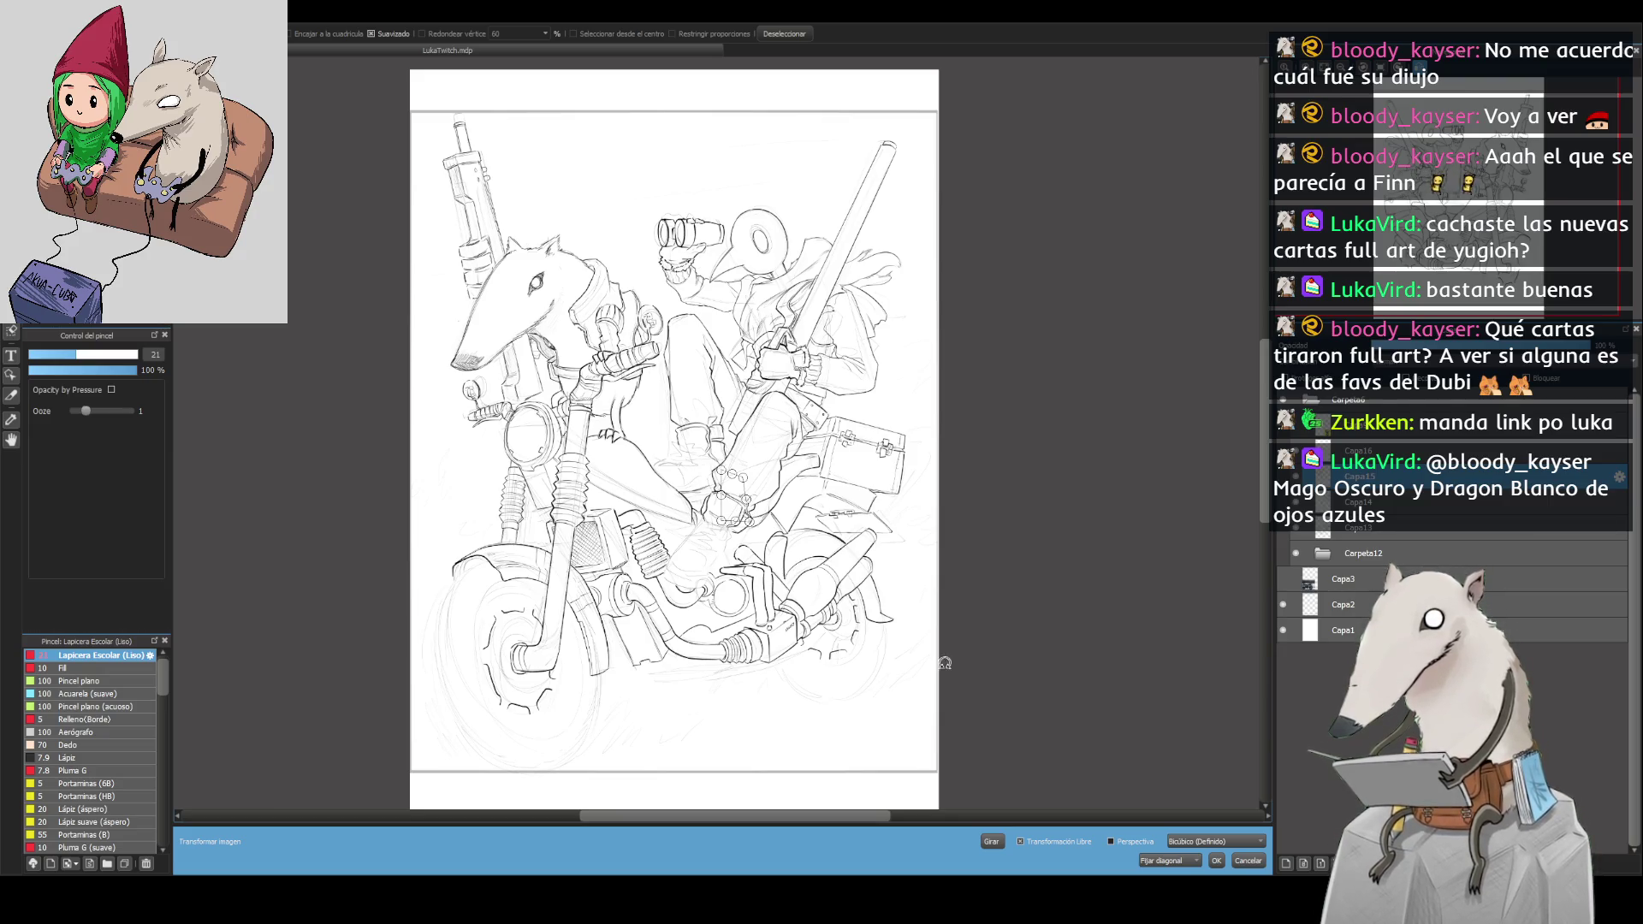
left_click(1217, 865)
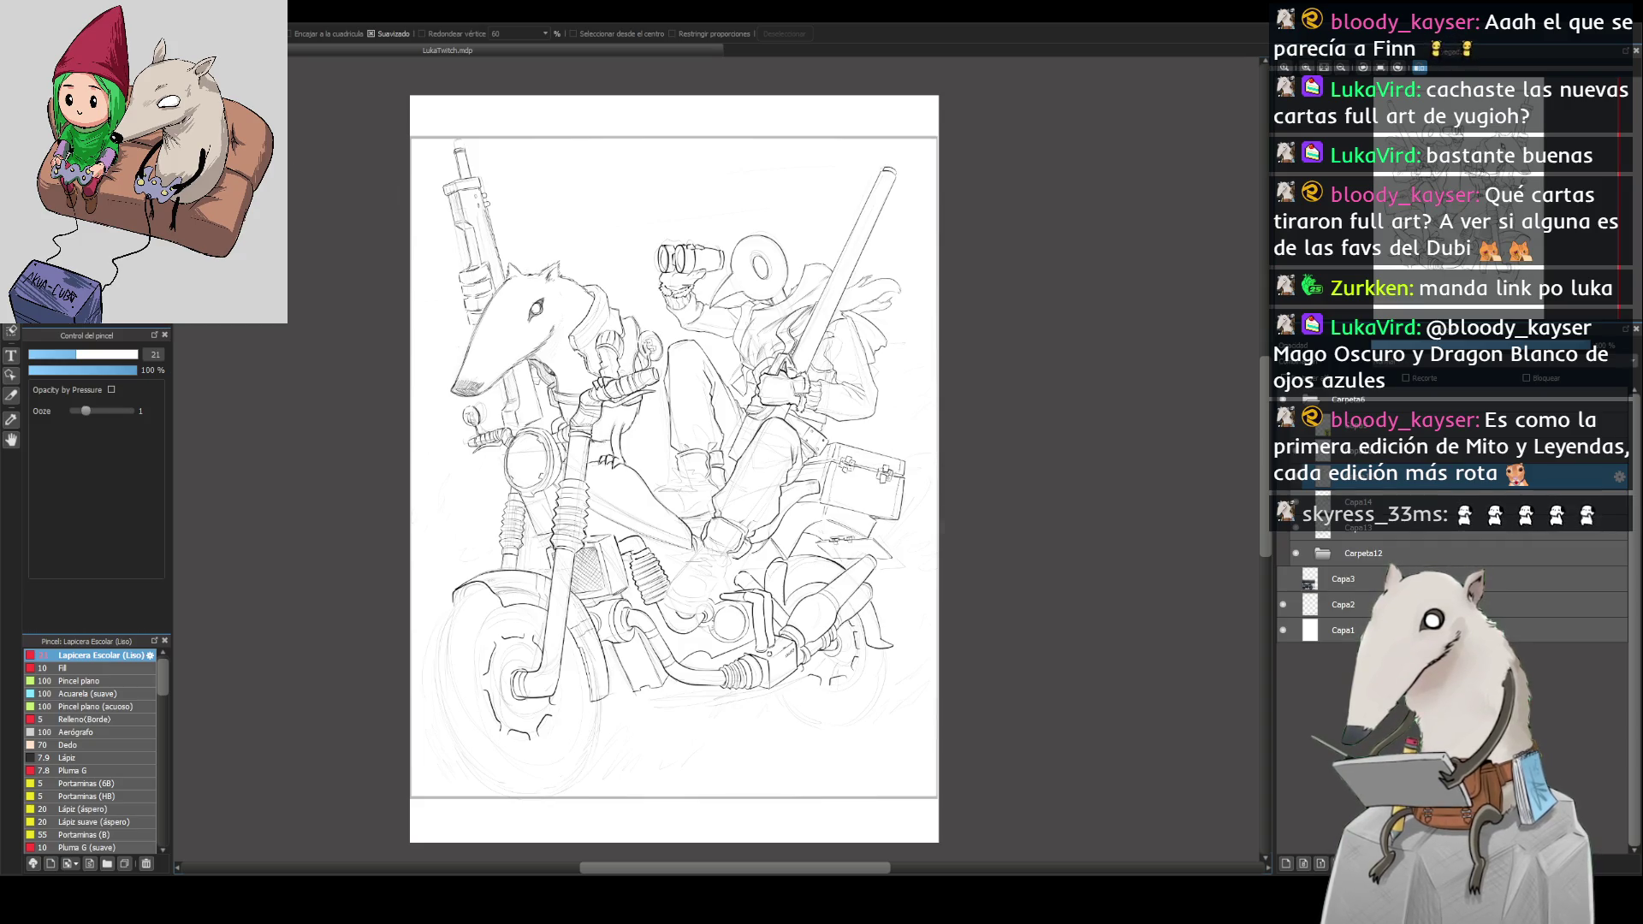
key("b")
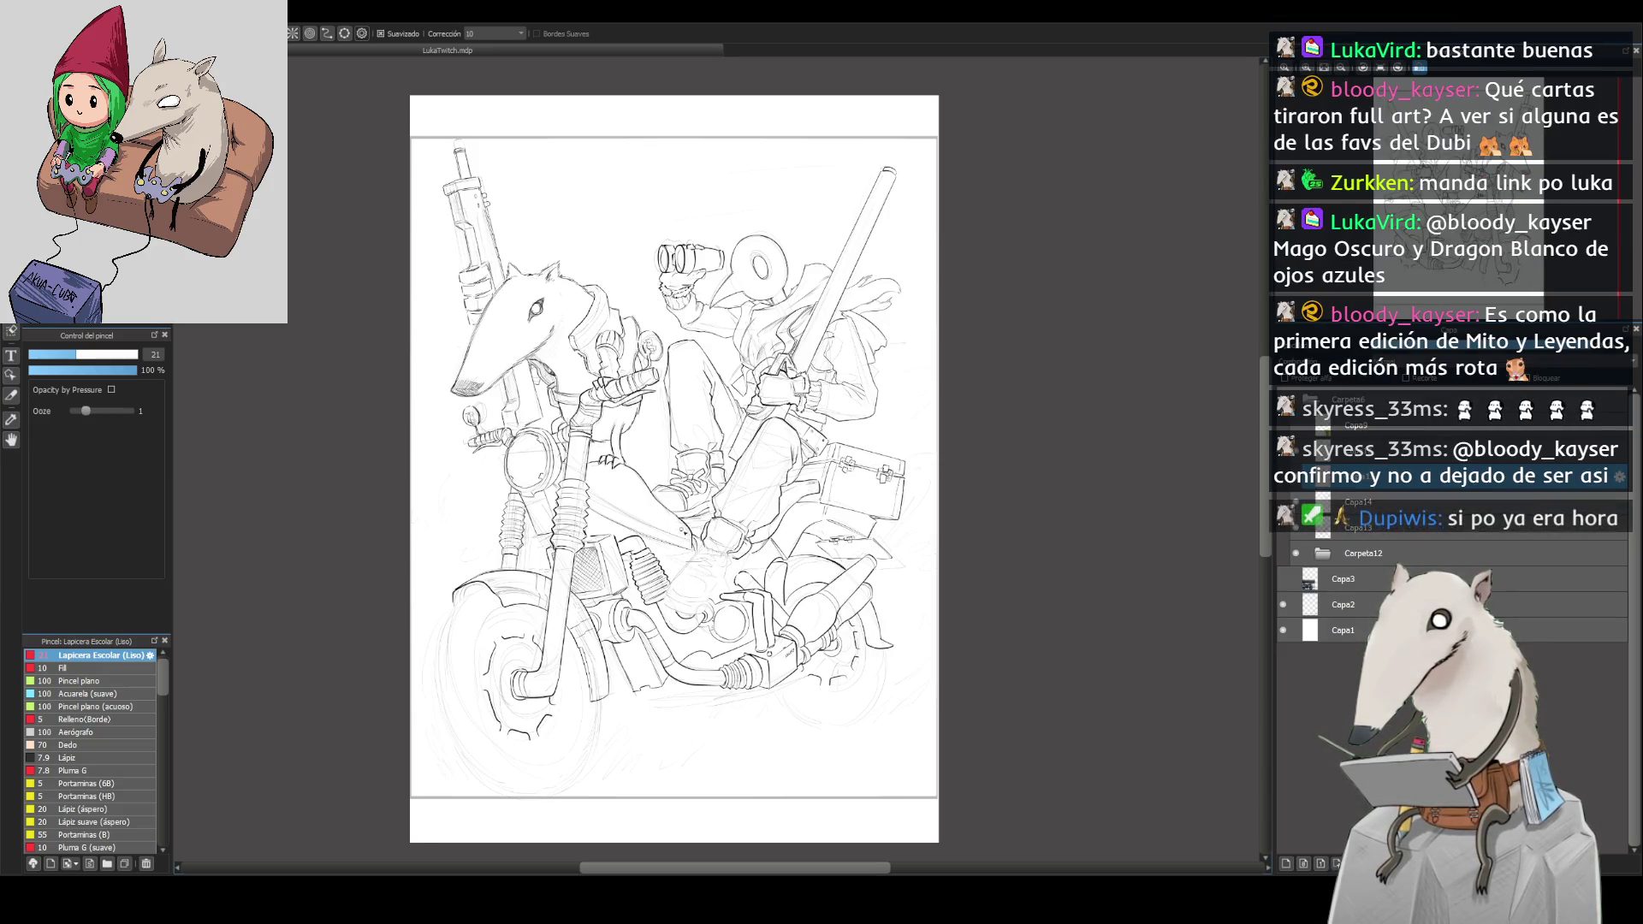
Step: Zoom in on the laced boot, then zoom back out to the whole page
key("ctrl+plus")
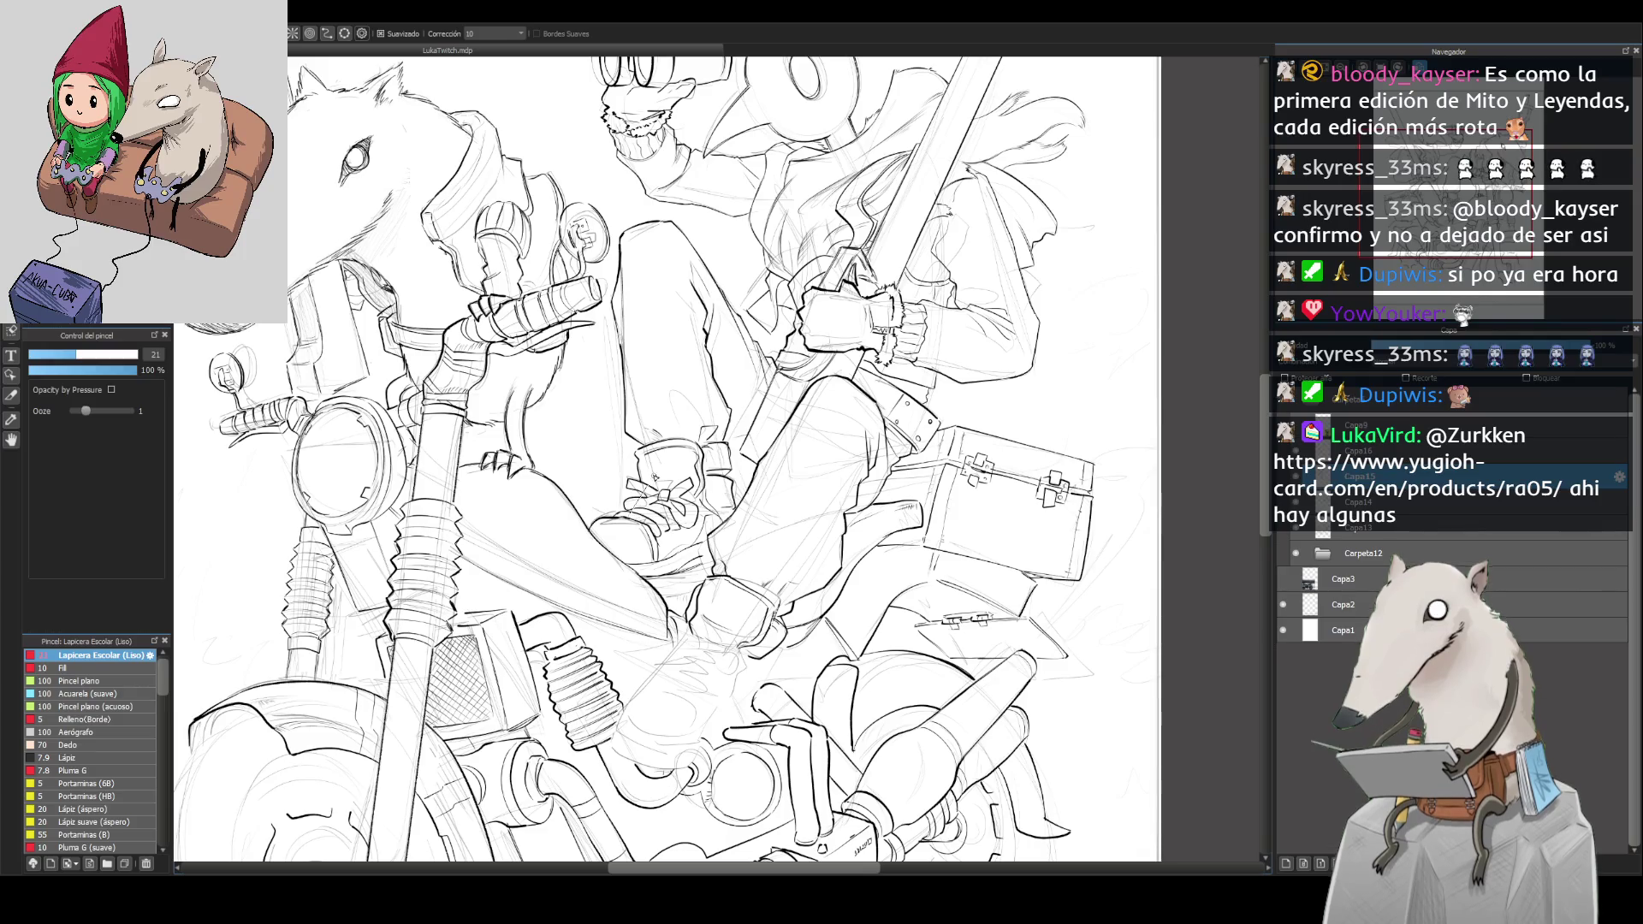
key("ctrl+minus")
key("ctrl+minus")
key("ctrl+minus")
Step: Zoom in on the motorcycle and rotate the view upside down for inking
key("ctrl+plus")
key("ctrl+plus")
key("ctrl+minus")
key("ctrl+plus")
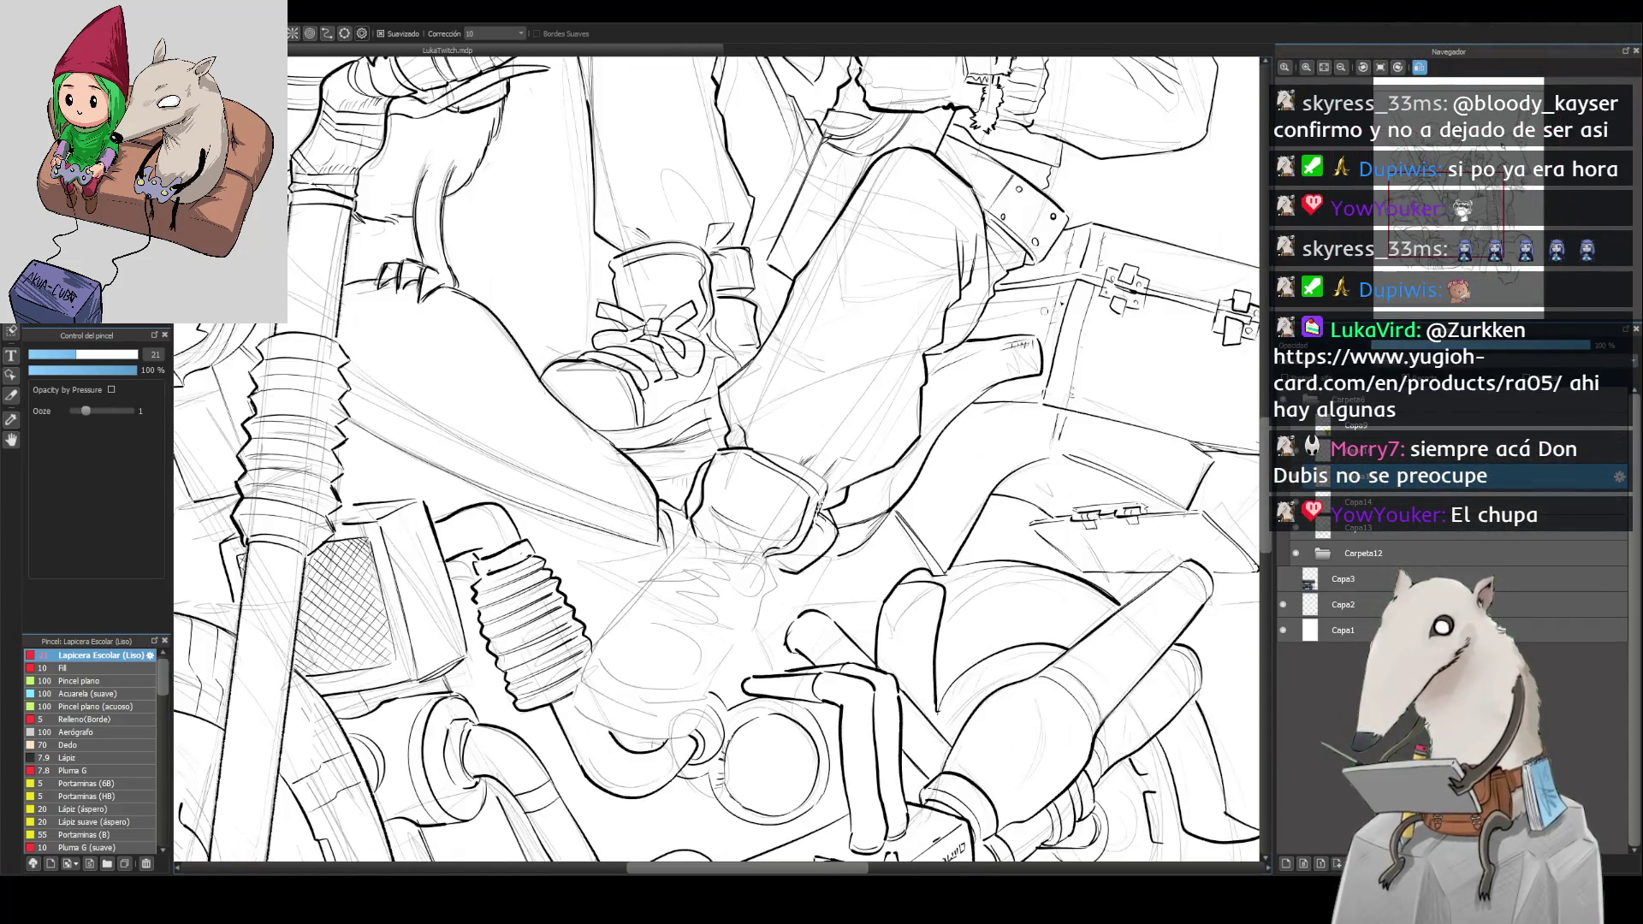
key("ctrl+minus")
left_click(1364, 68)
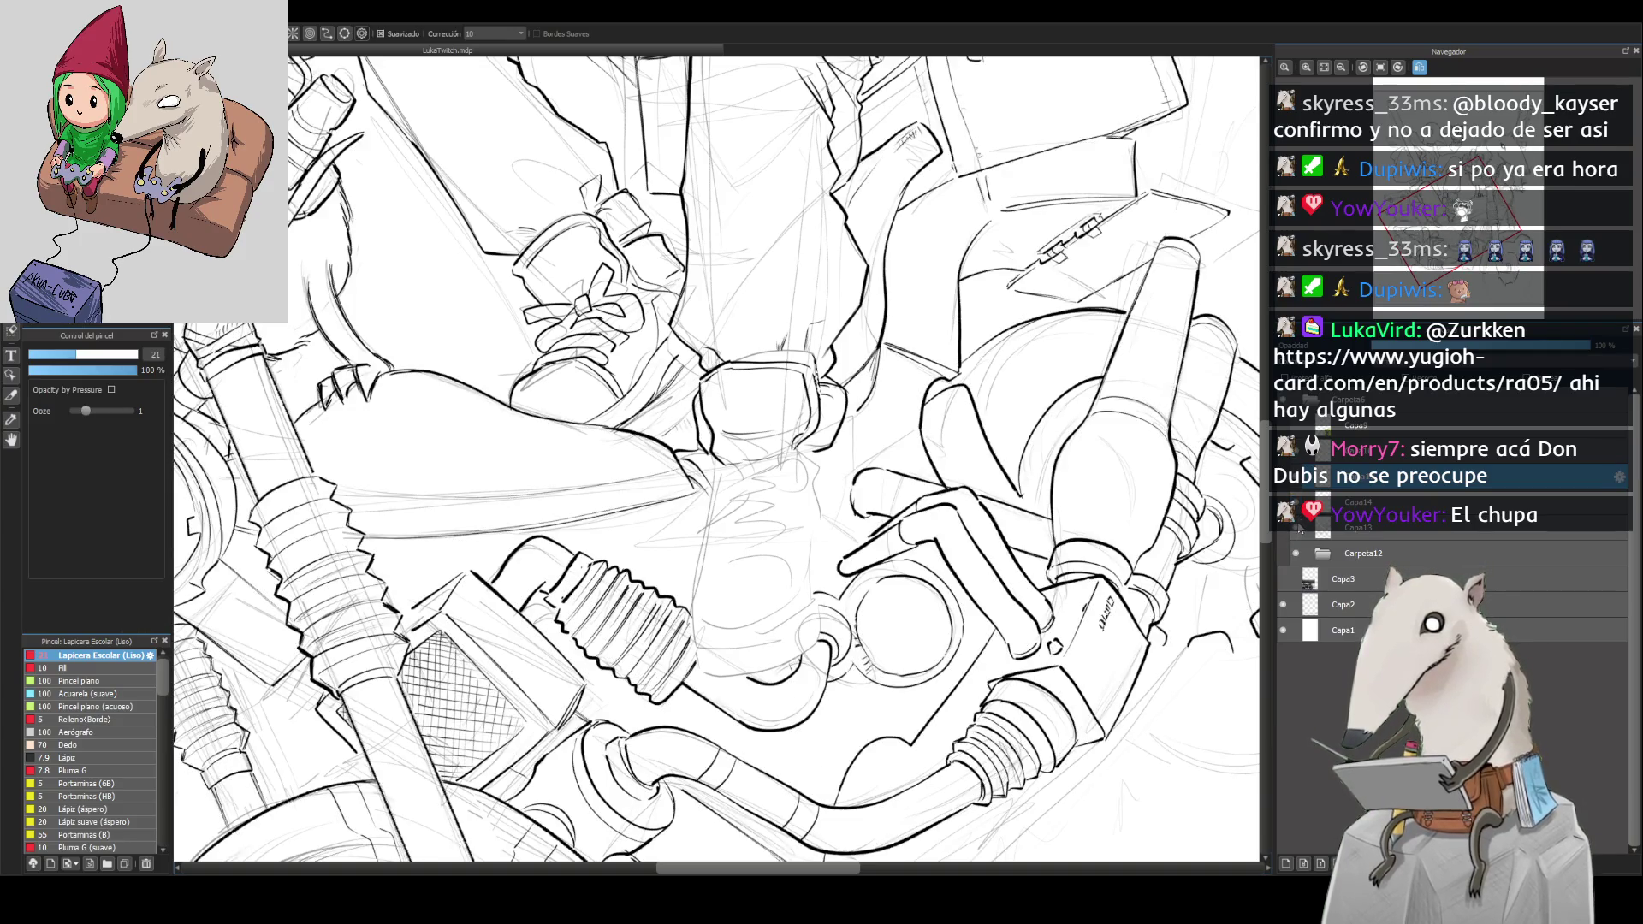
Step: Move to layer Capa16, take the Lapicera Escolar (Liso) pen, mirror the view, and ink the lower boot's lacing
left_click(1324, 528)
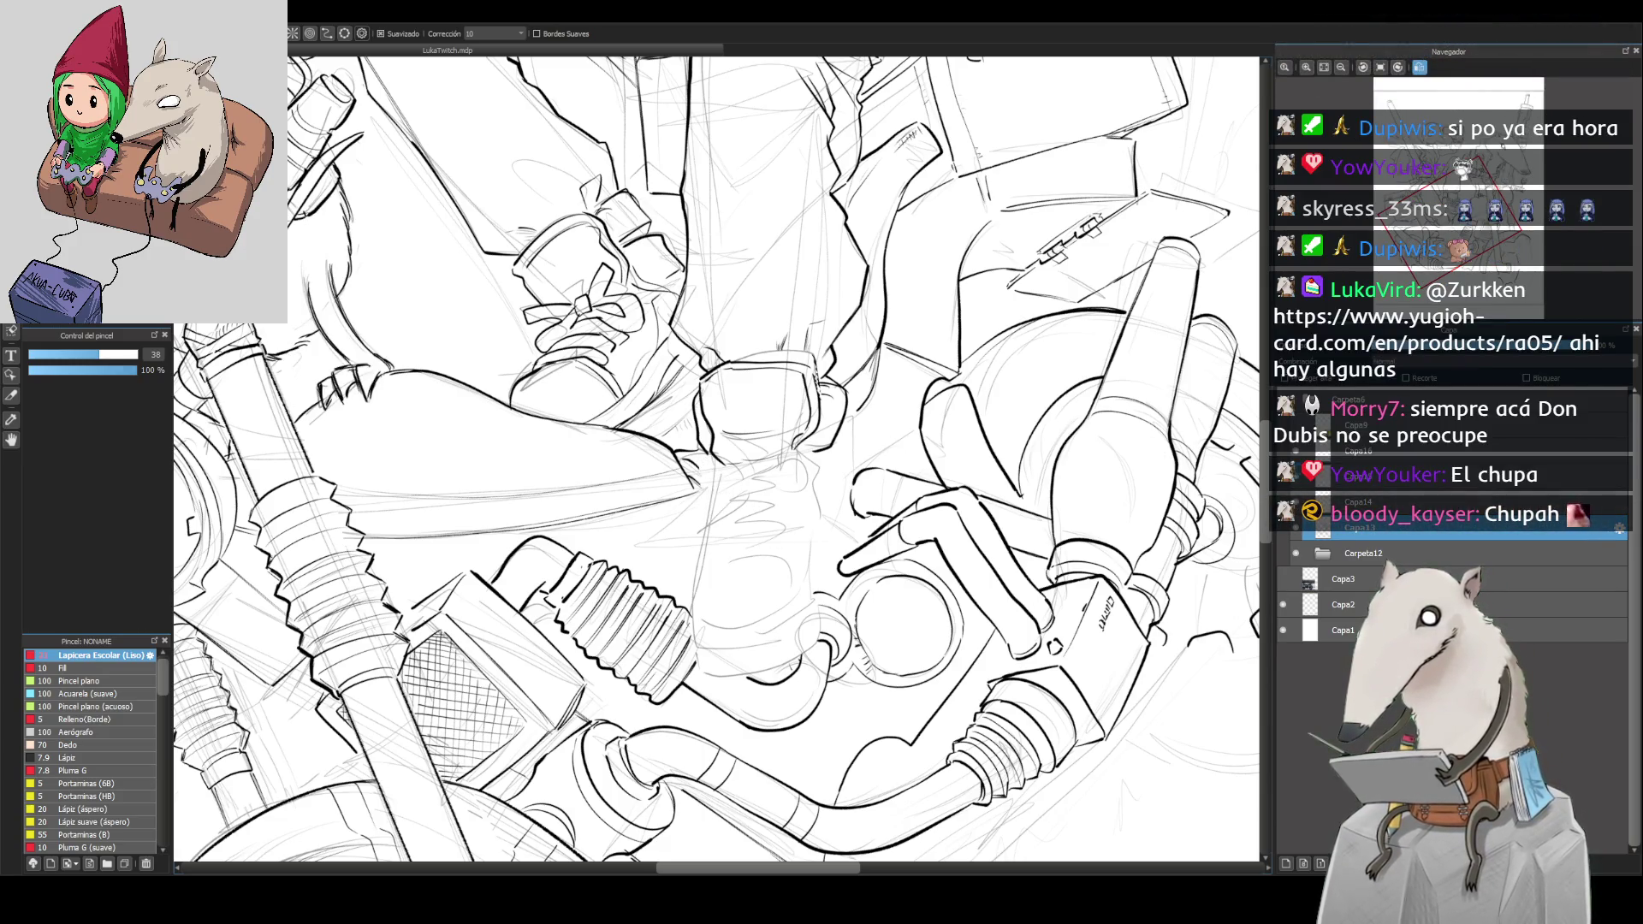
left_click(1296, 454)
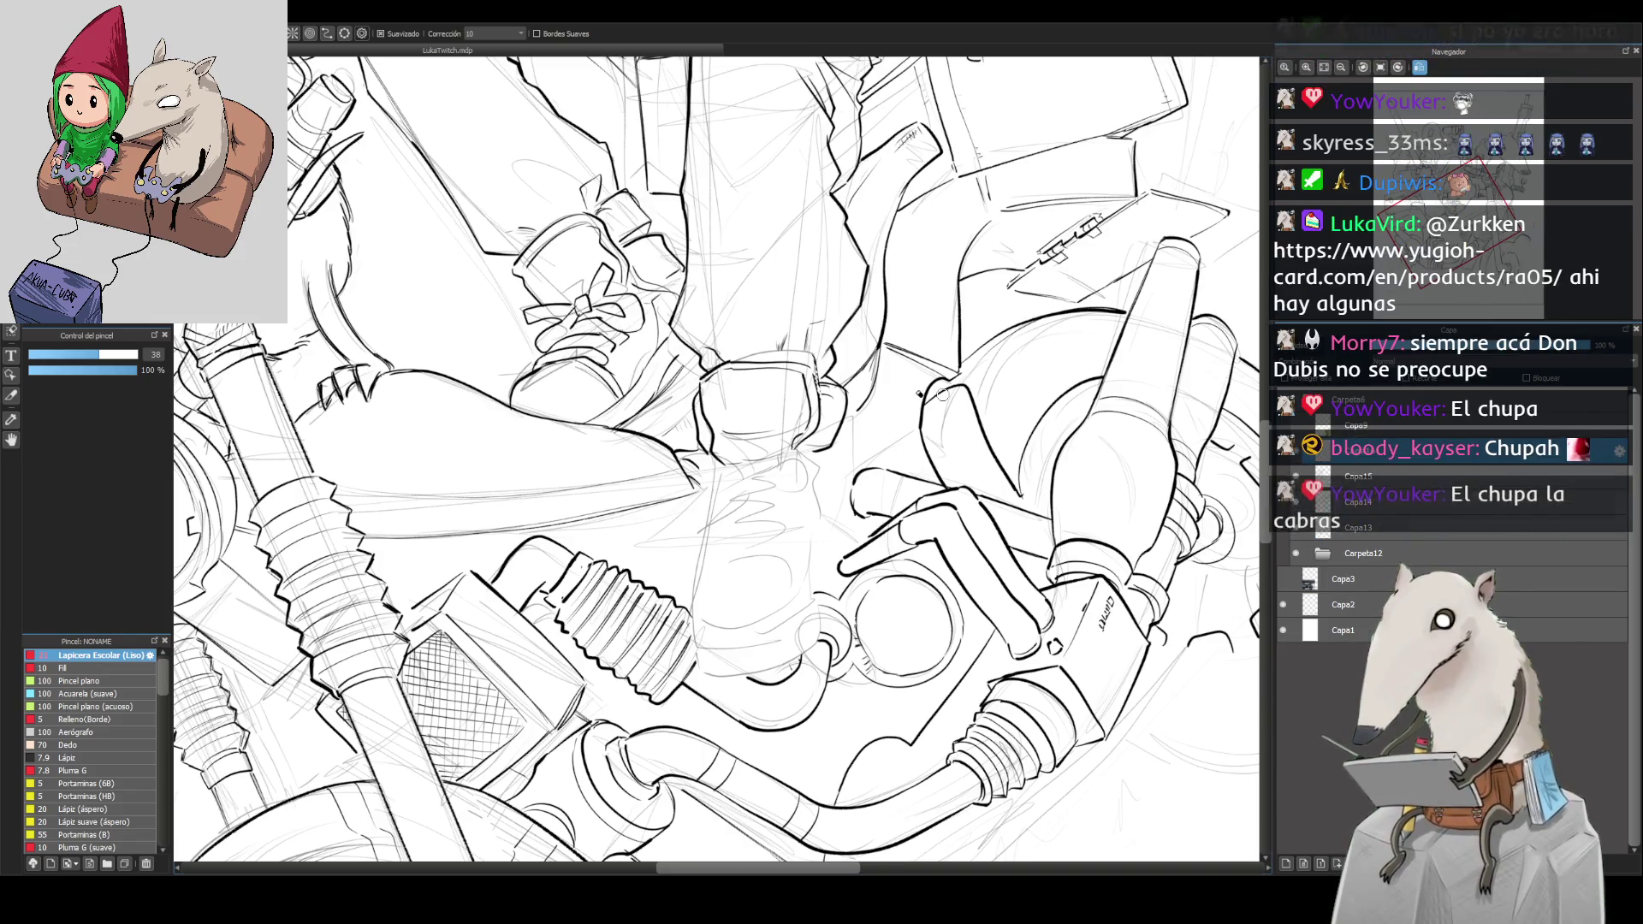
left_click(101, 655)
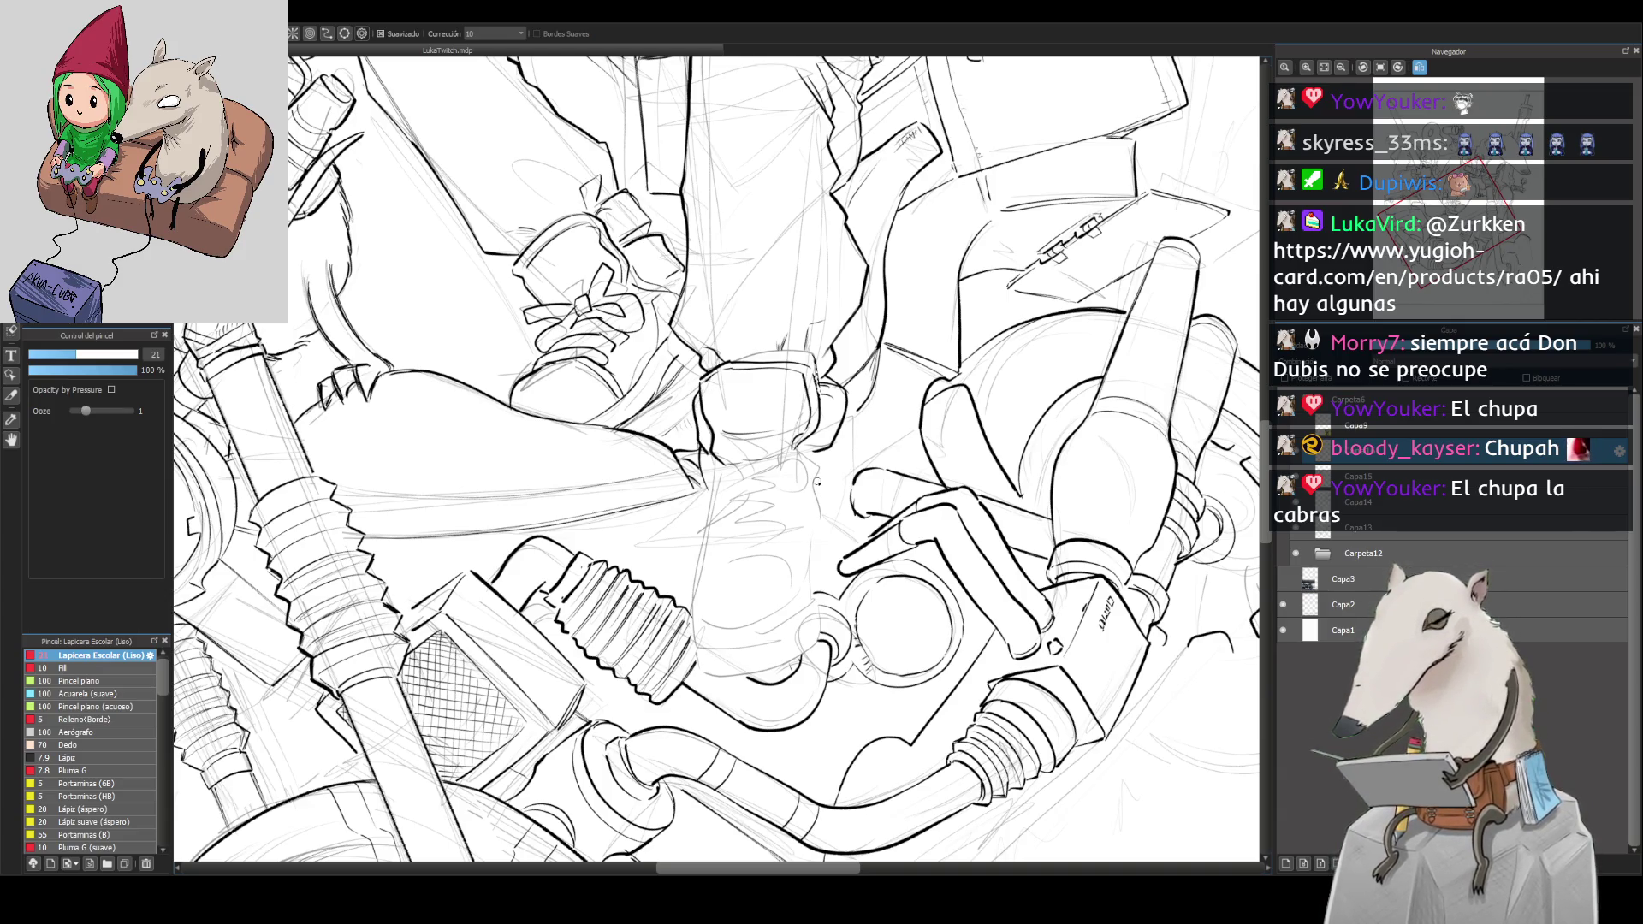
key("h")
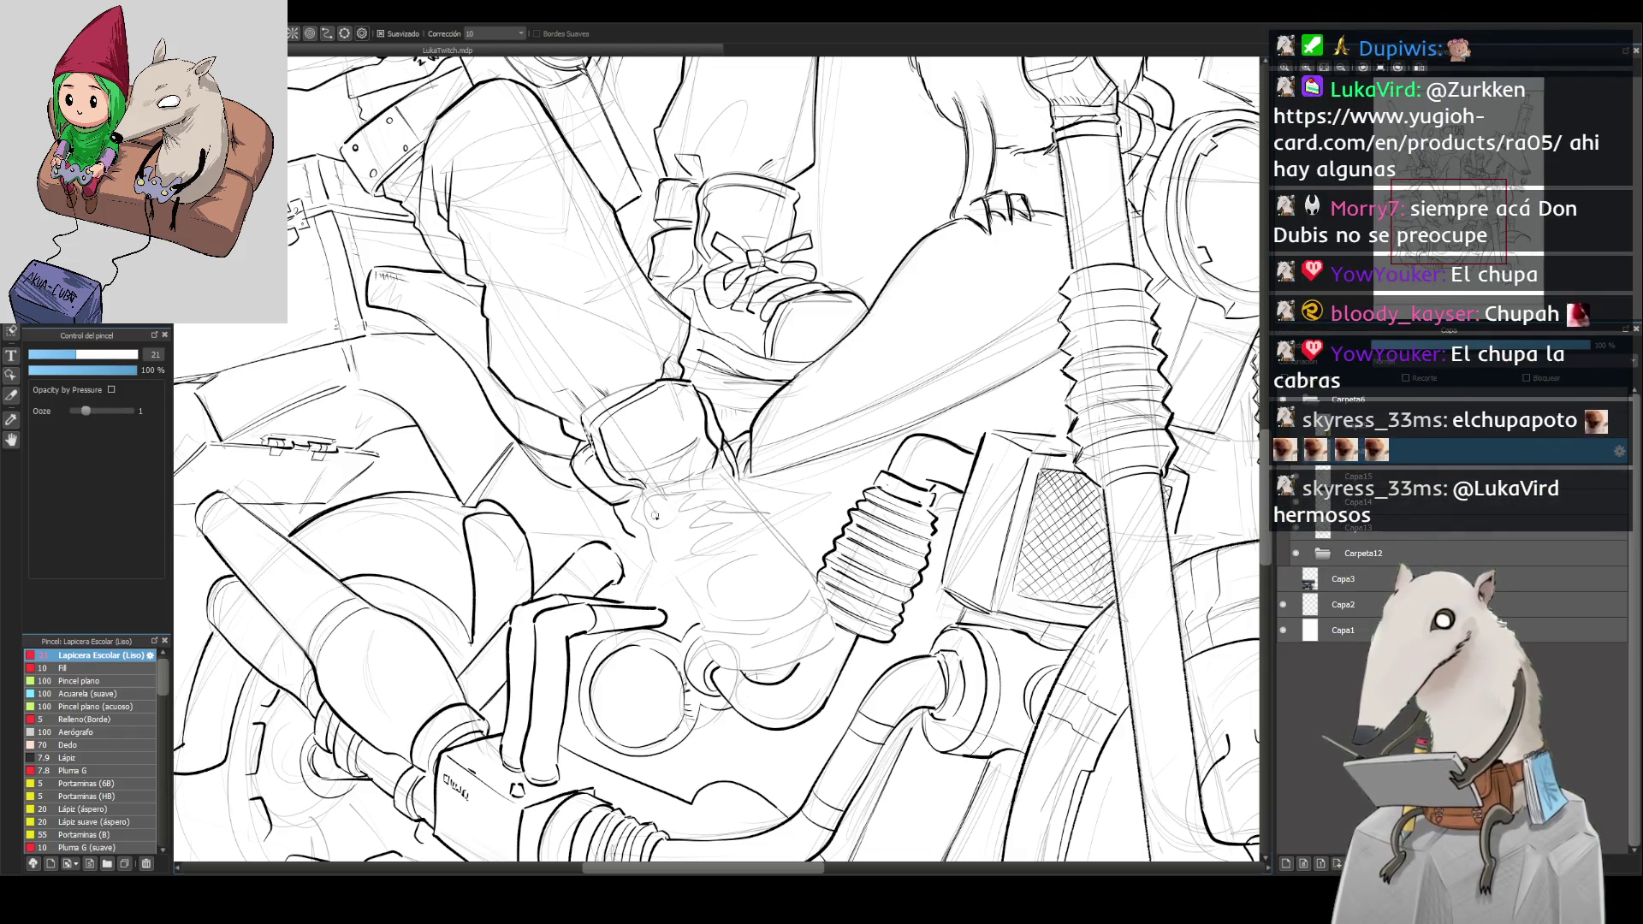
mouse_move(682, 511)
left_mouse_down()
mouse_move(642, 505)
mouse_move(683, 493)
mouse_move(652, 522)
mouse_move(646, 464)
mouse_move(689, 480)
mouse_move(689, 456)
mouse_move(703, 483)
mouse_move(733, 478)
mouse_move(700, 505)
mouse_move(719, 490)
left_mouse_up()
Step: Ink more boot laces and the top, underside and lower contours of the rounded toe
mouse_move(675, 544)
left_mouse_down()
mouse_move(721, 510)
mouse_move(683, 547)
mouse_move(752, 548)
mouse_move(690, 561)
mouse_move(672, 540)
left_mouse_up()
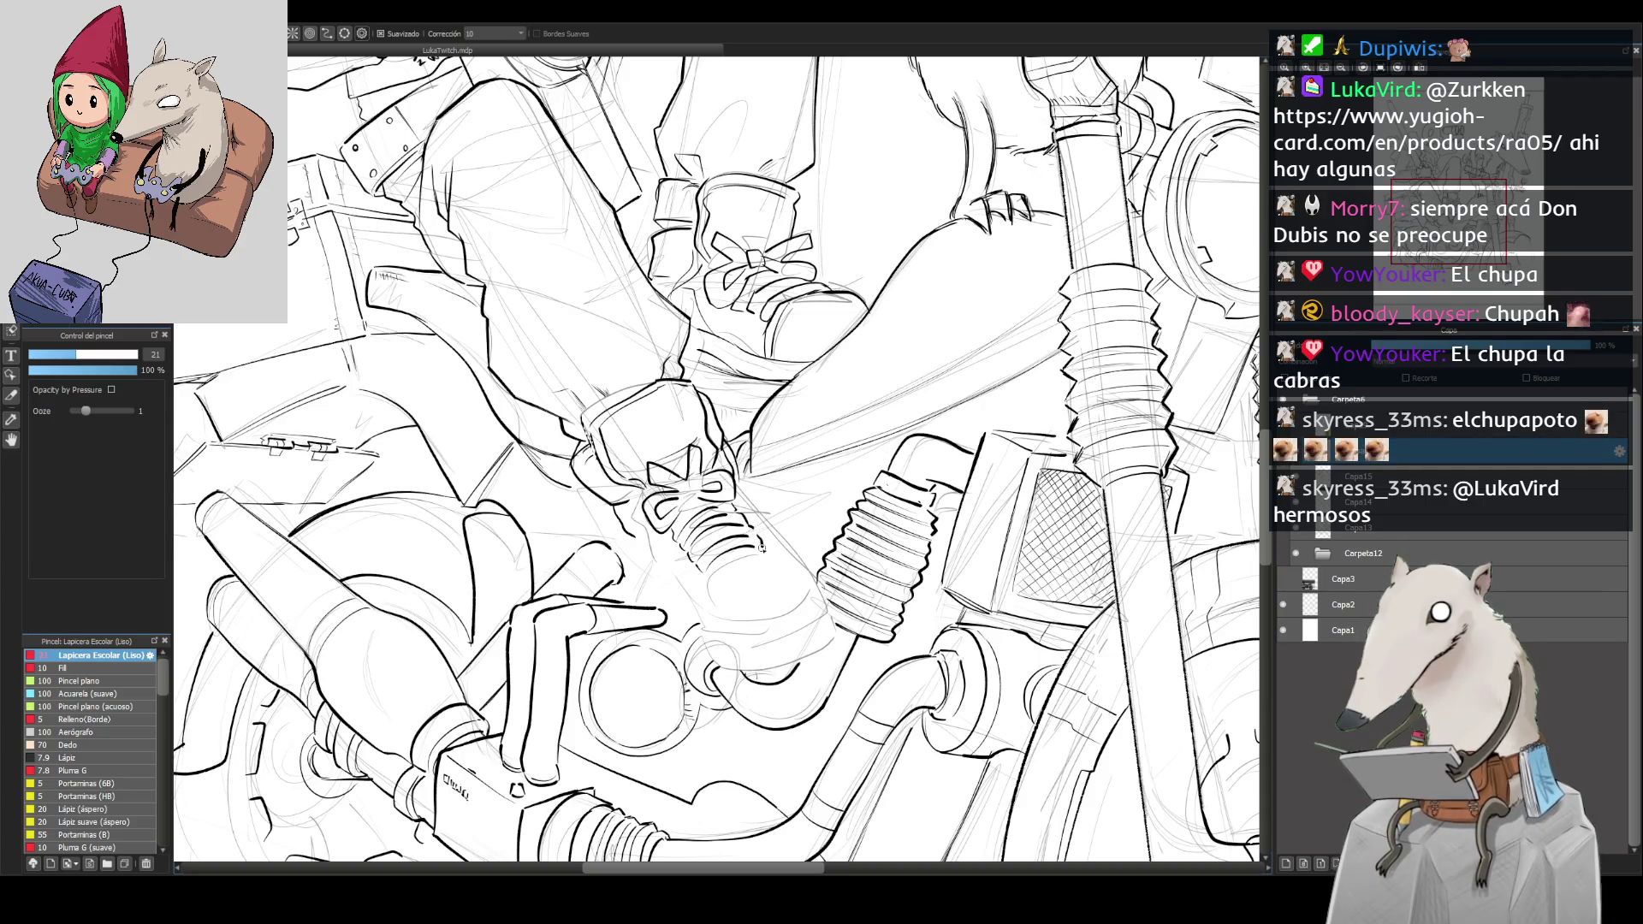
left_click_drag(700, 602, 782, 566)
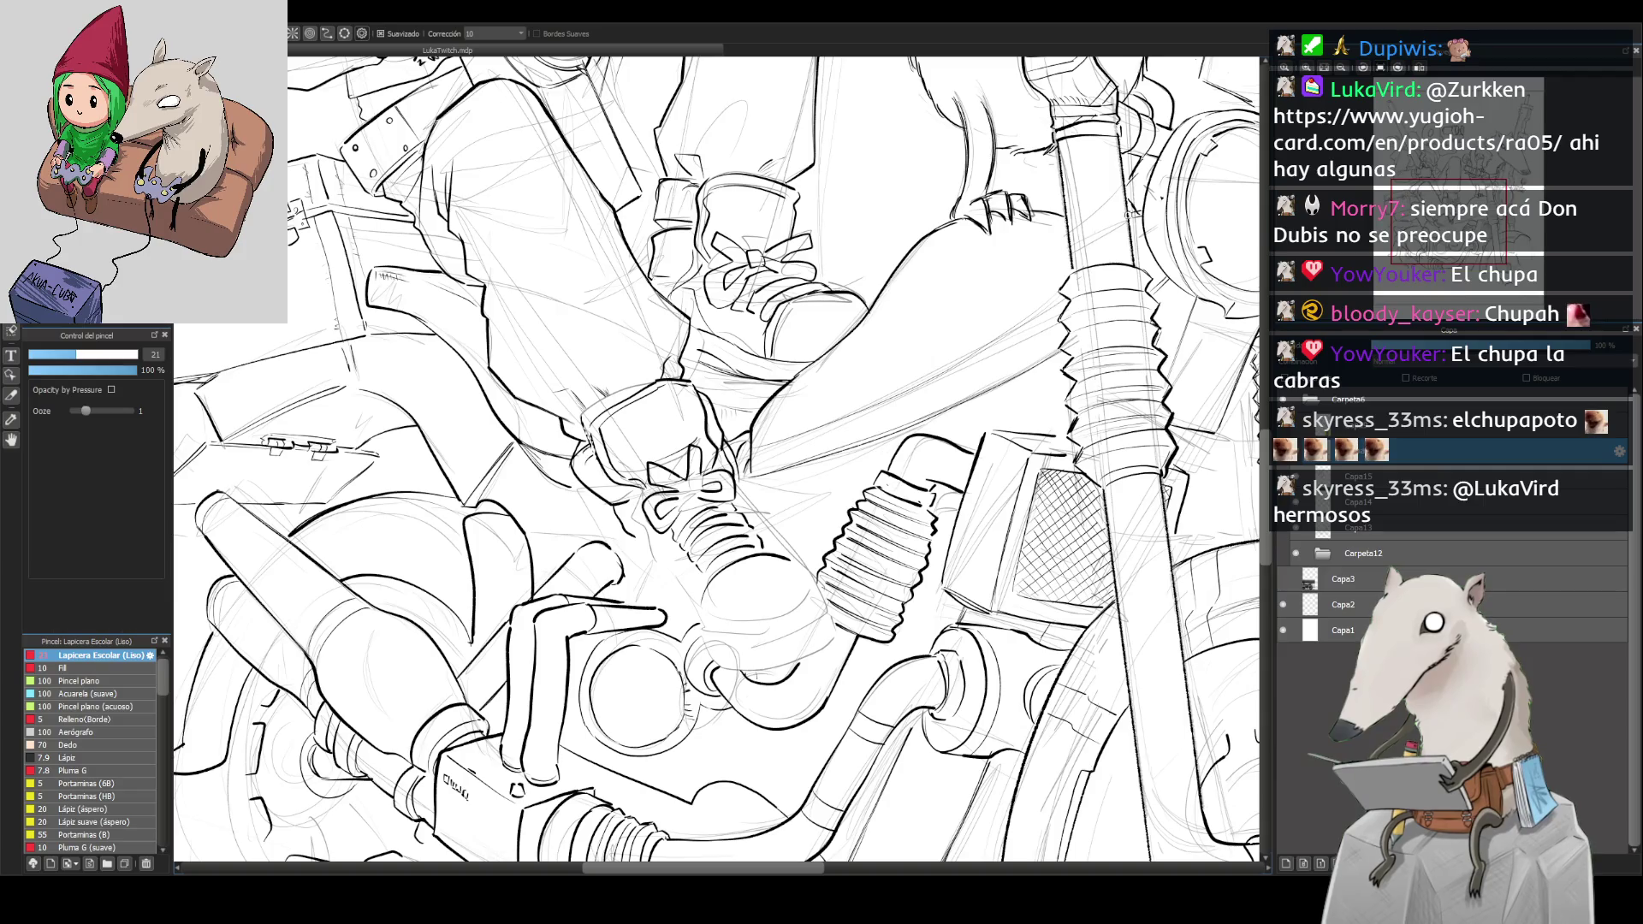
mouse_move(700, 621)
left_mouse_down()
mouse_move(775, 647)
mouse_move(824, 603)
mouse_move(784, 545)
left_mouse_up()
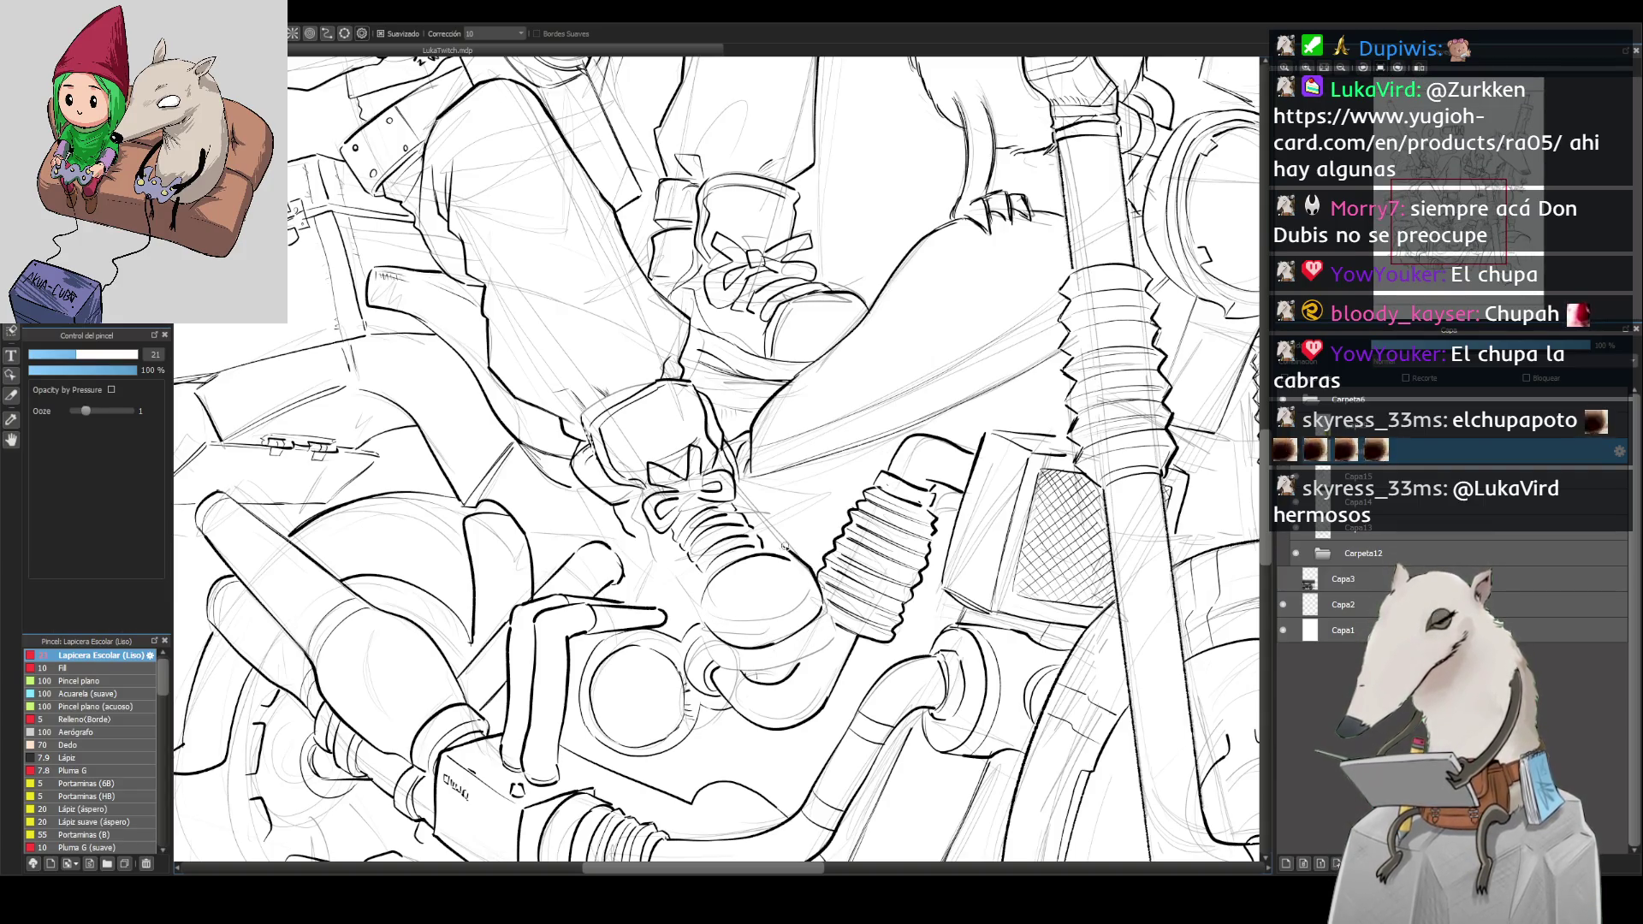
mouse_move(742, 631)
left_mouse_down()
mouse_move(785, 618)
mouse_move(805, 638)
mouse_move(826, 606)
left_mouse_up()
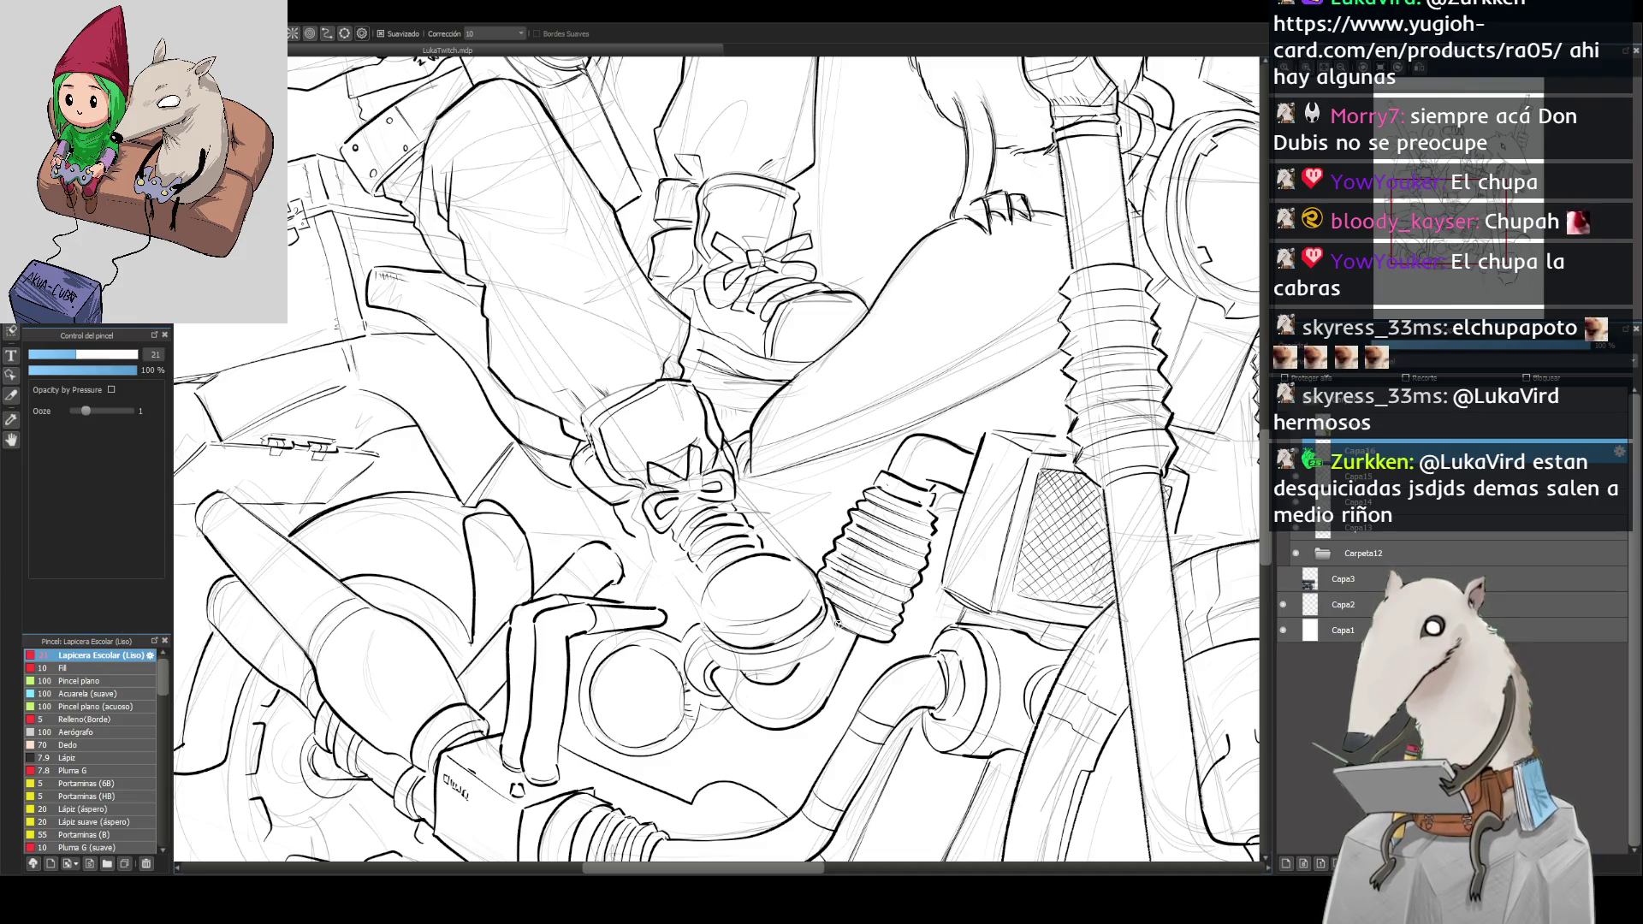
Step: Rotate and flip the view back, then retry the boot's side line, undoing unsatisfying strokes
mouse_move(599, 599)
left_mouse_down()
mouse_move(548, 514)
mouse_move(536, 556)
left_mouse_up()
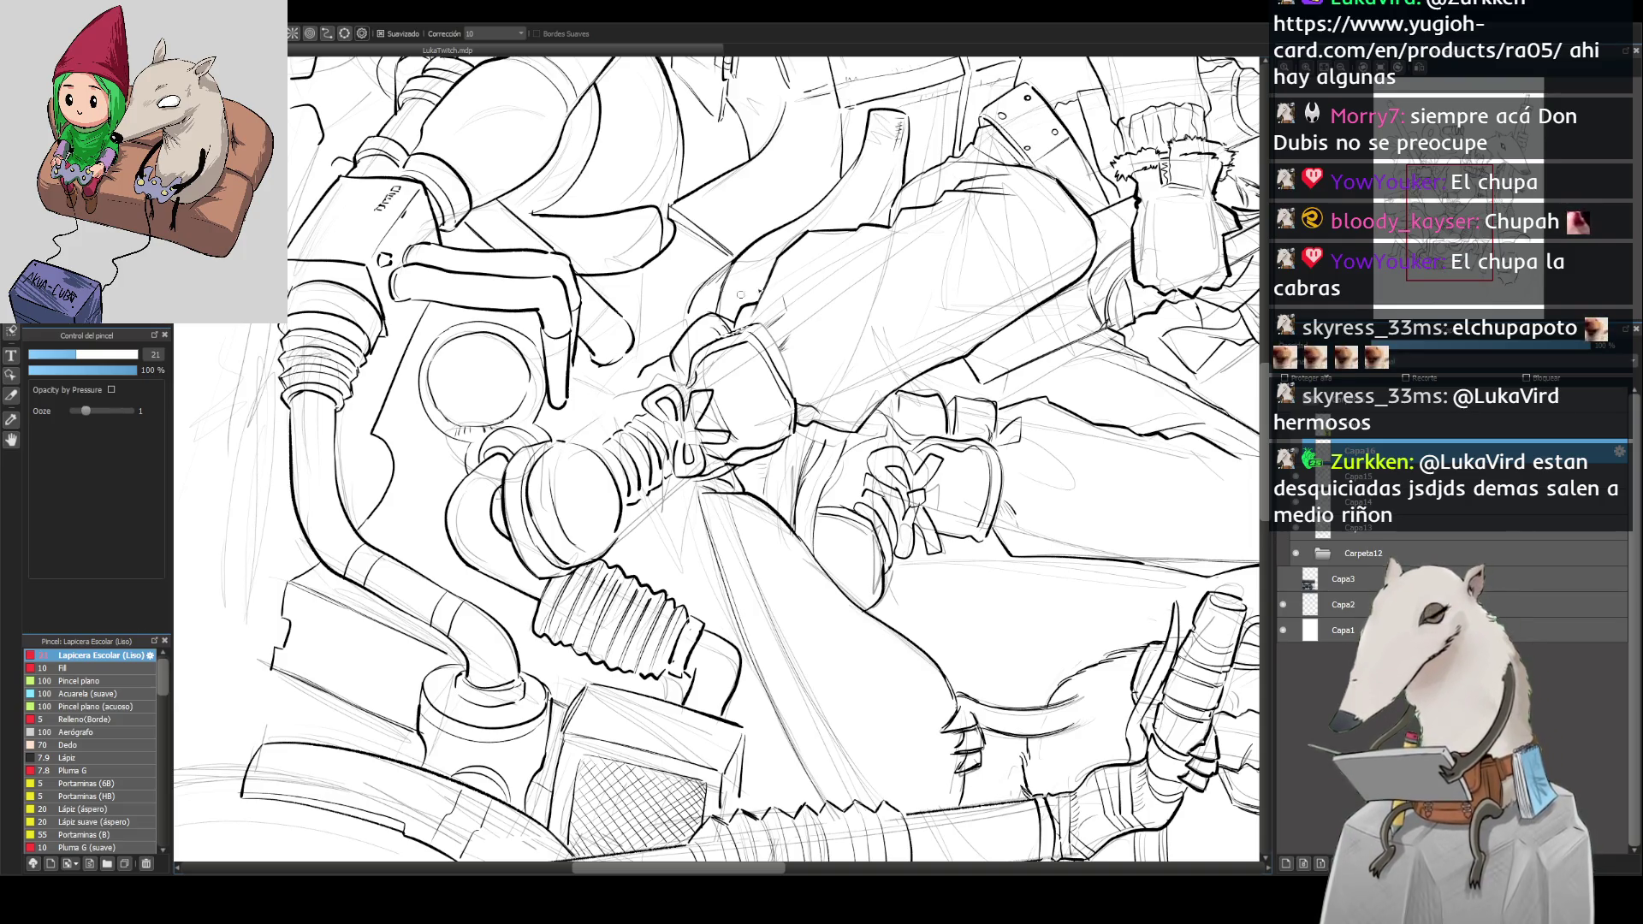
key("h")
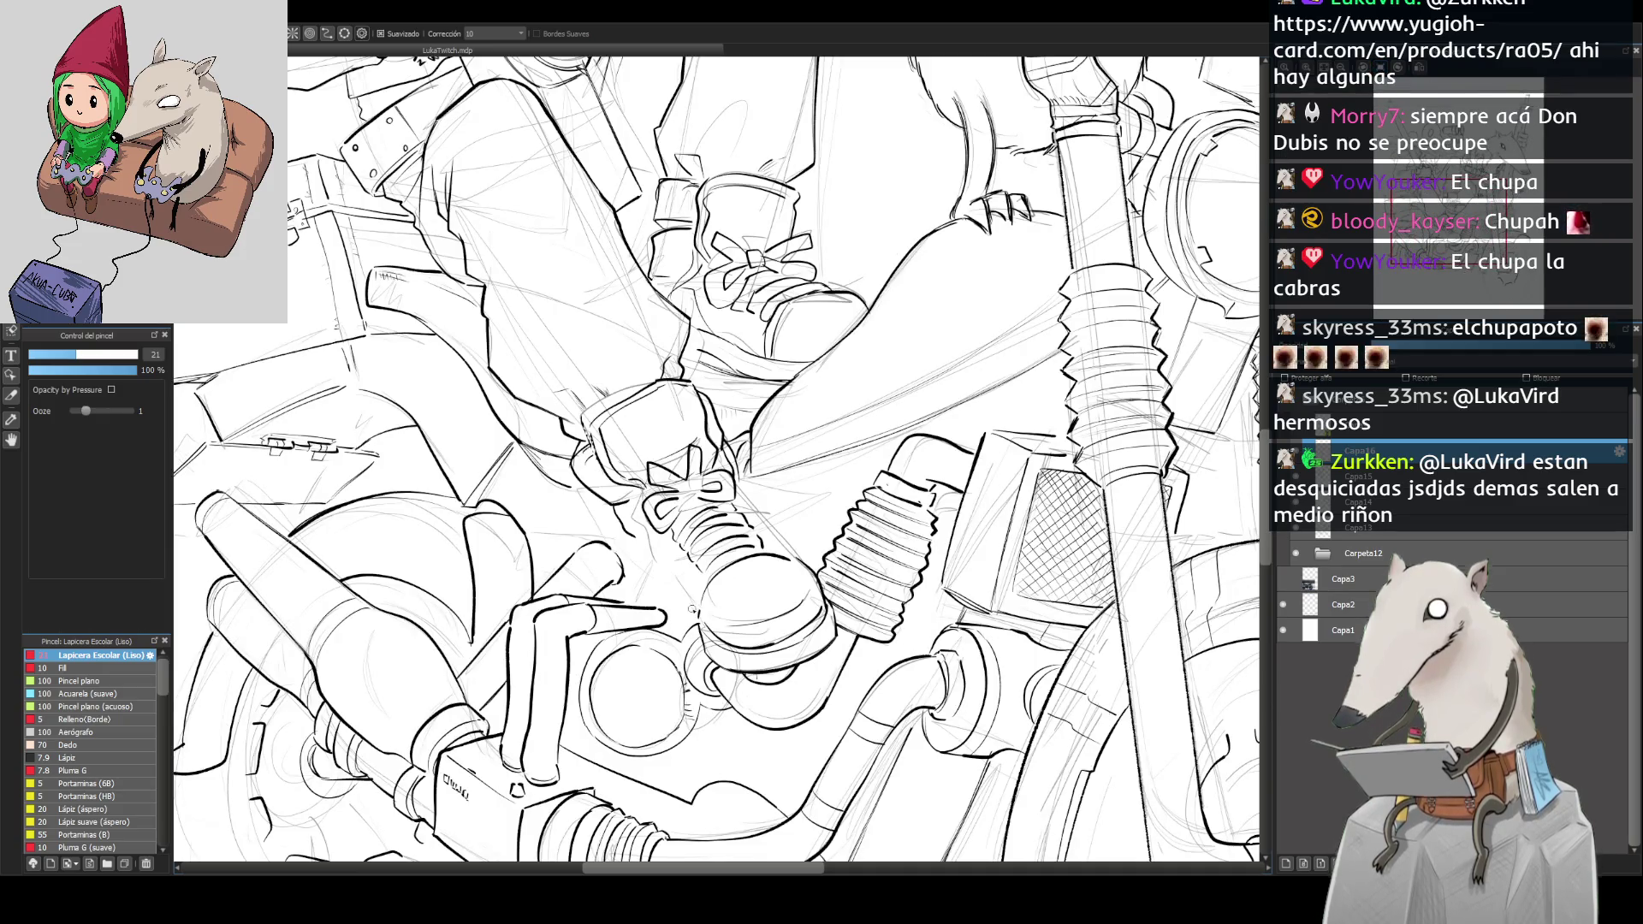
mouse_move(701, 647)
left_mouse_down()
mouse_move(638, 545)
mouse_move(676, 608)
left_mouse_up()
key("ctrl+z")
left_click_drag(639, 546, 681, 610)
key("ctrl+z")
left_click_drag(634, 533, 690, 621)
key("ctrl+z")
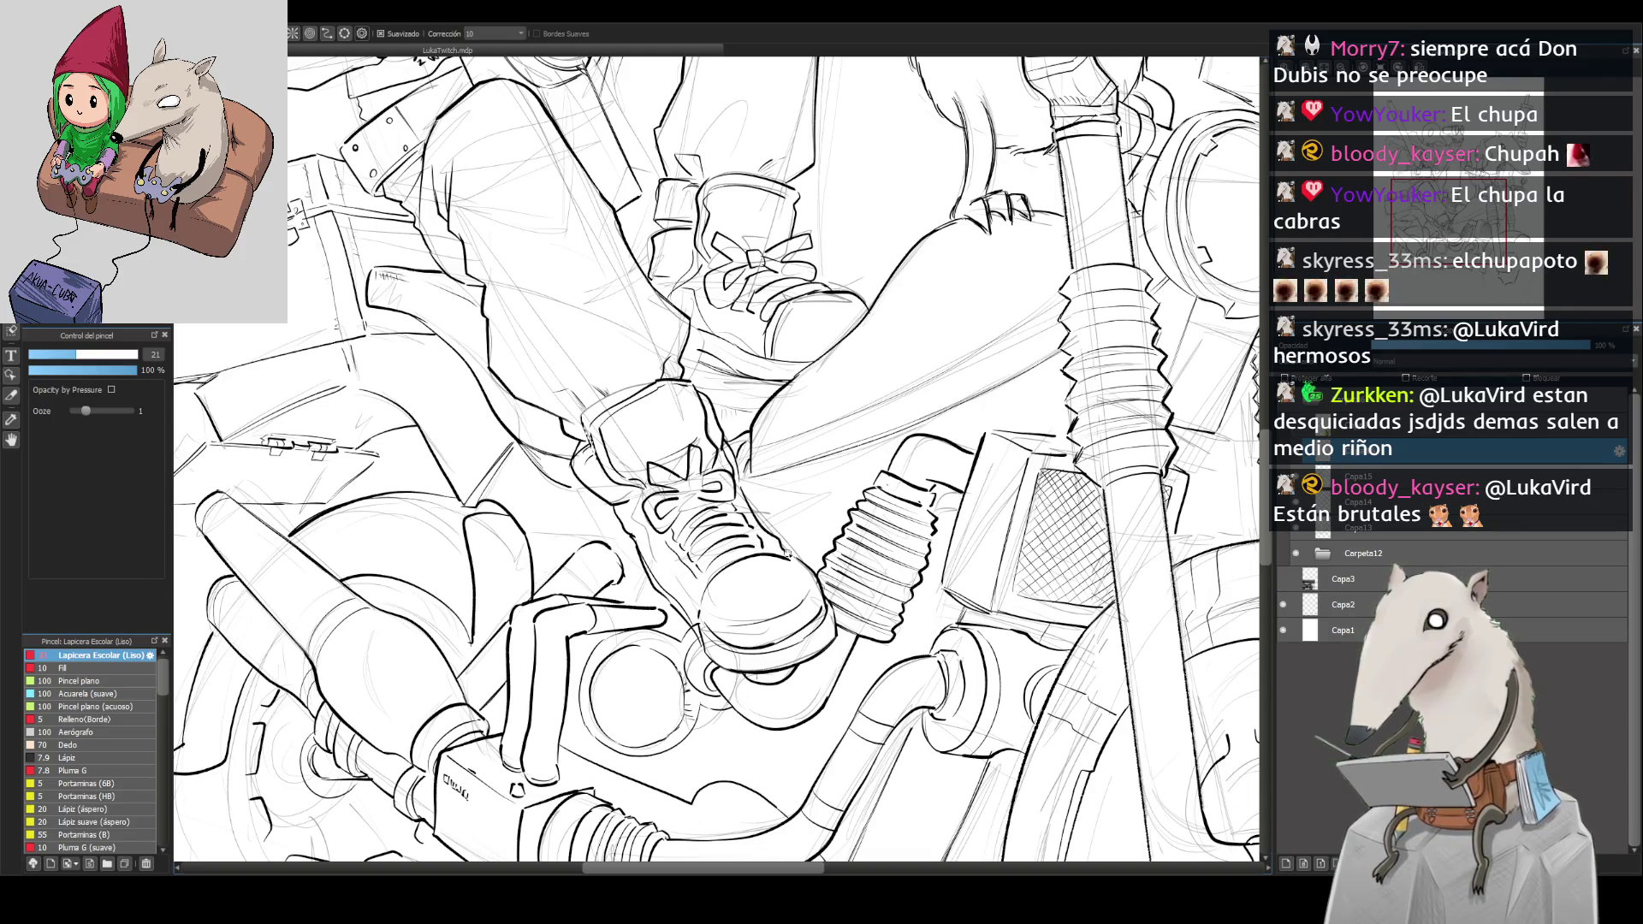
scroll(719, 775, "down", 4)
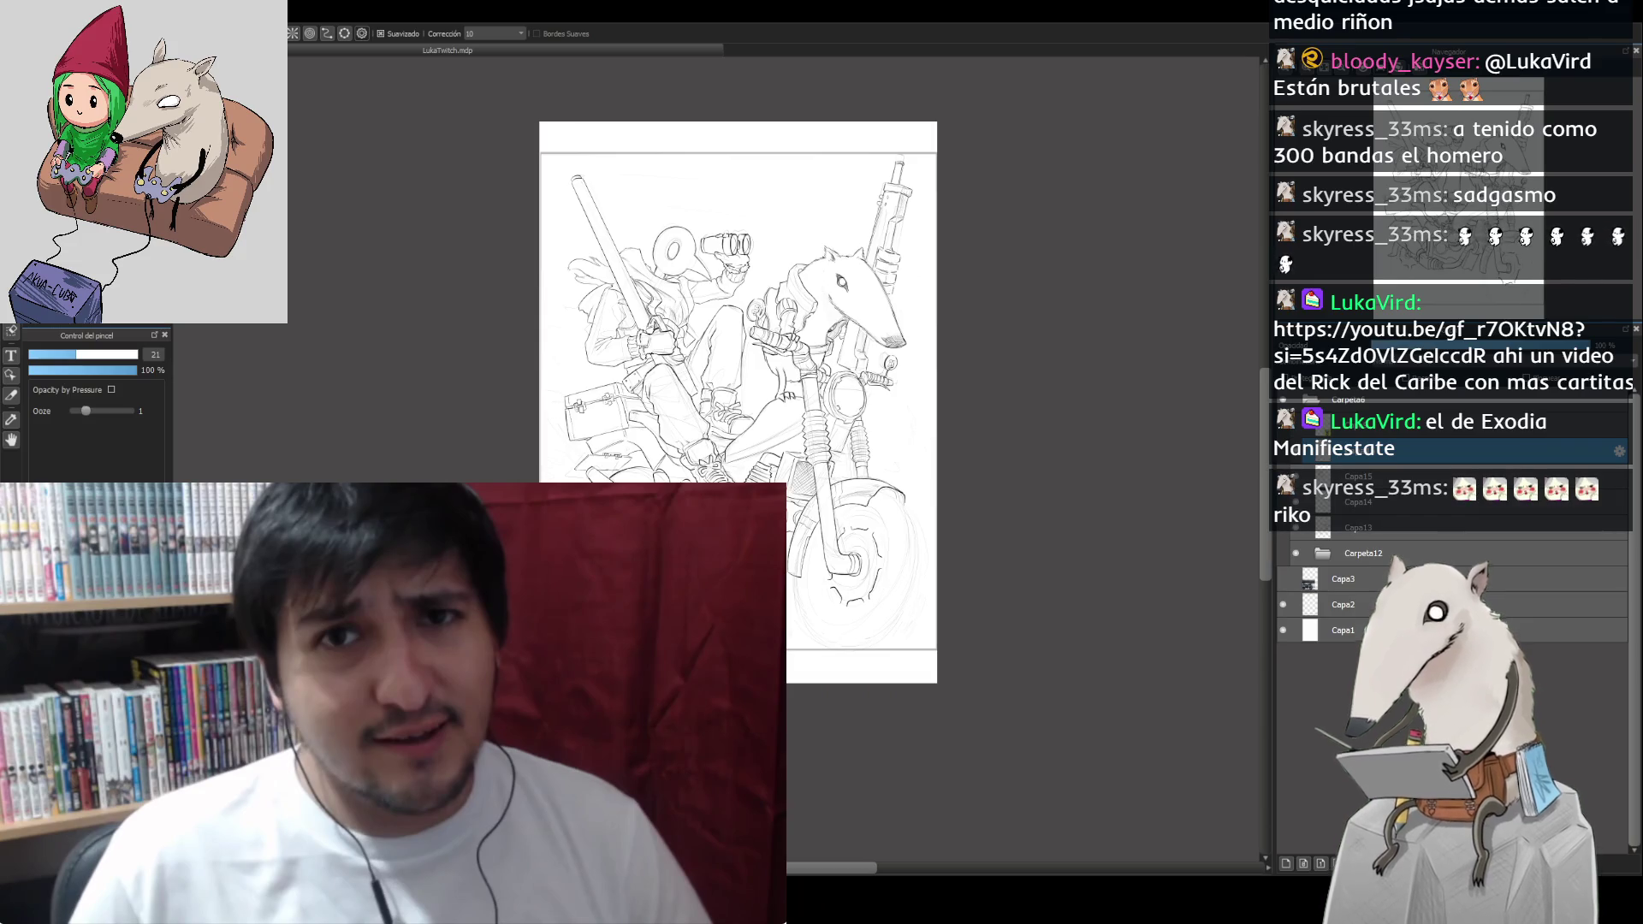
Step: Open the video link shared in the chat
left_click(302, 707)
Step: Play the trading-card YouTube Short and enlarge it to a fullscreen-style view
left_click(302, 707)
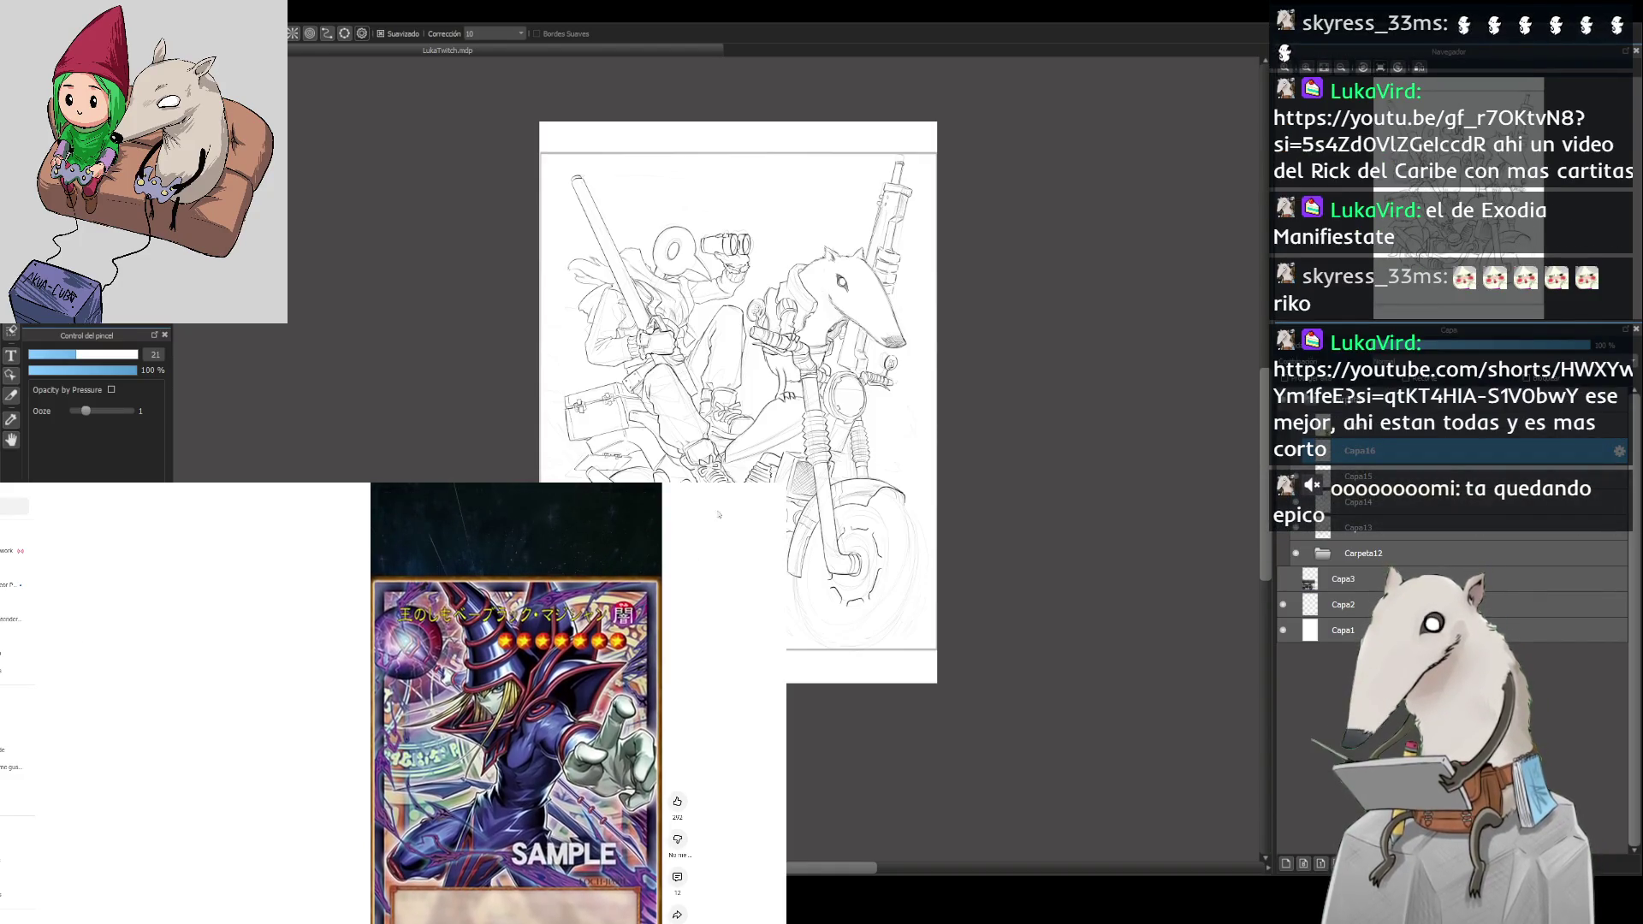
left_click(648, 498)
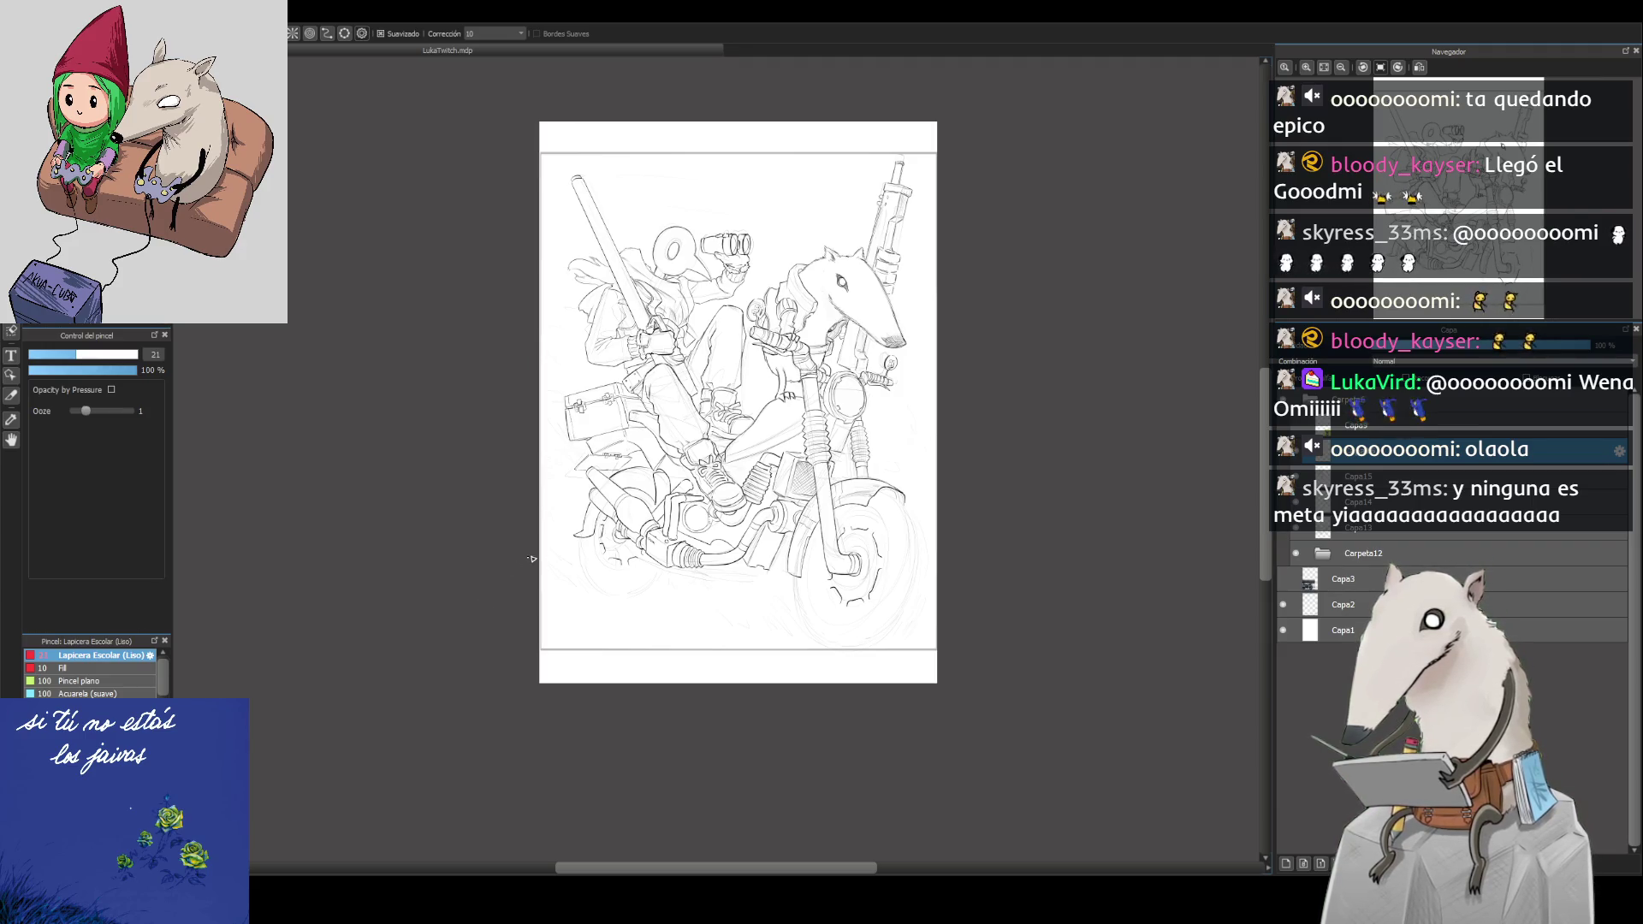
Step: Fit the whole inked page to the window height using the Navigator
left_click(1323, 68)
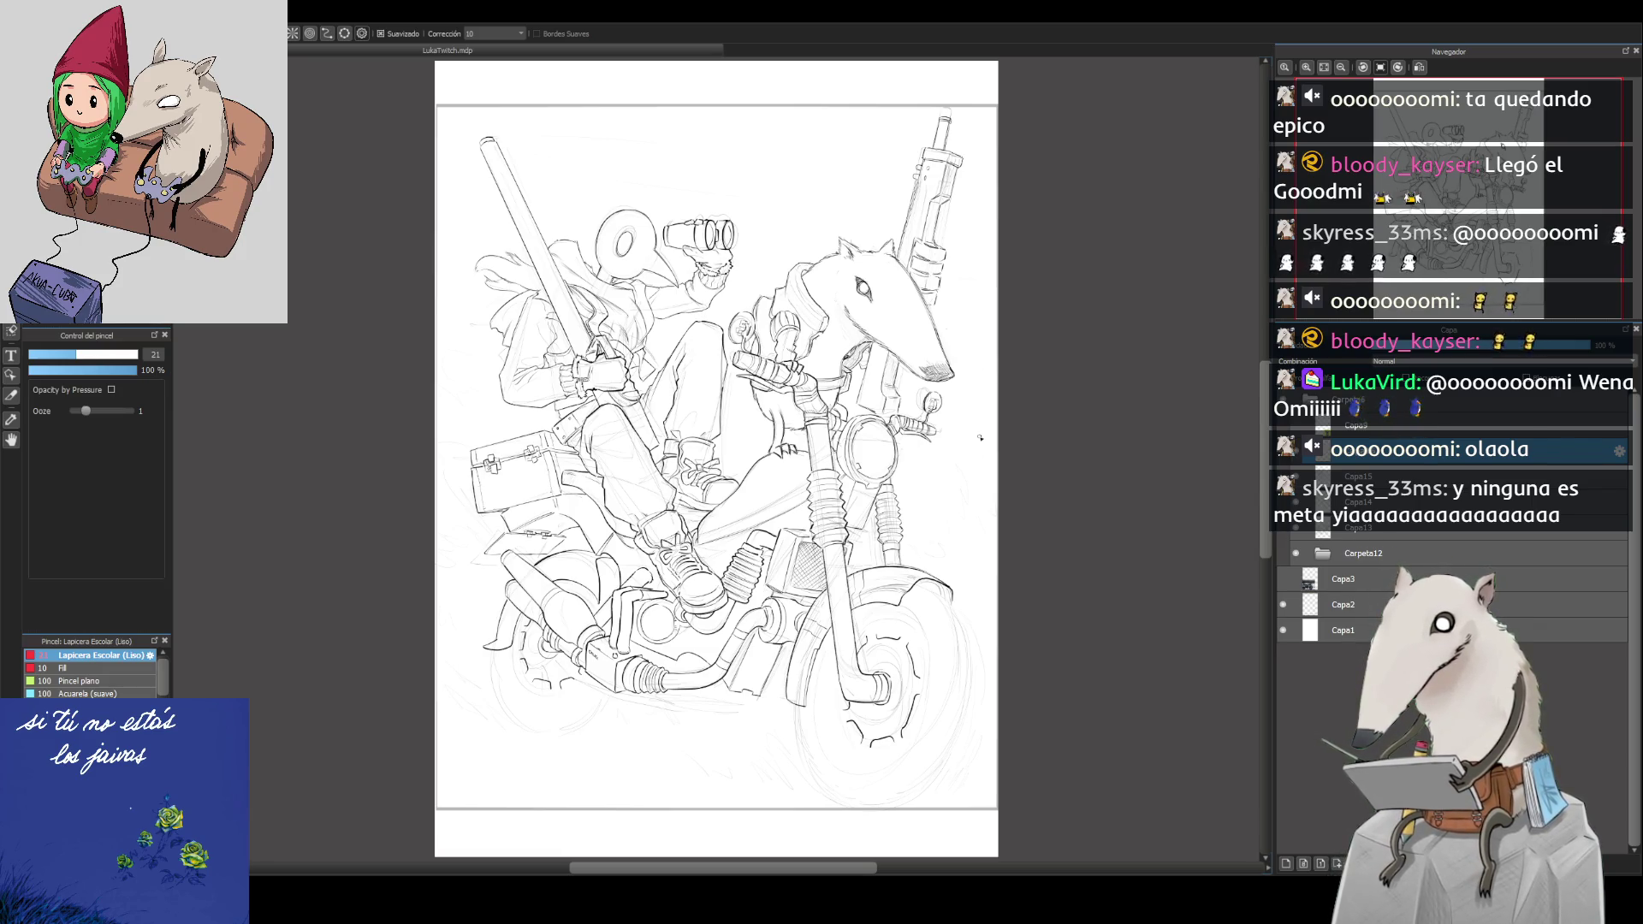
Step: Level the rotation, zoom in on the beak, and ink the diagonal line and left side of the V
left_click(1419, 67)
scroll(770, 462, "up", 5)
scroll(1009, 280, "up", 3)
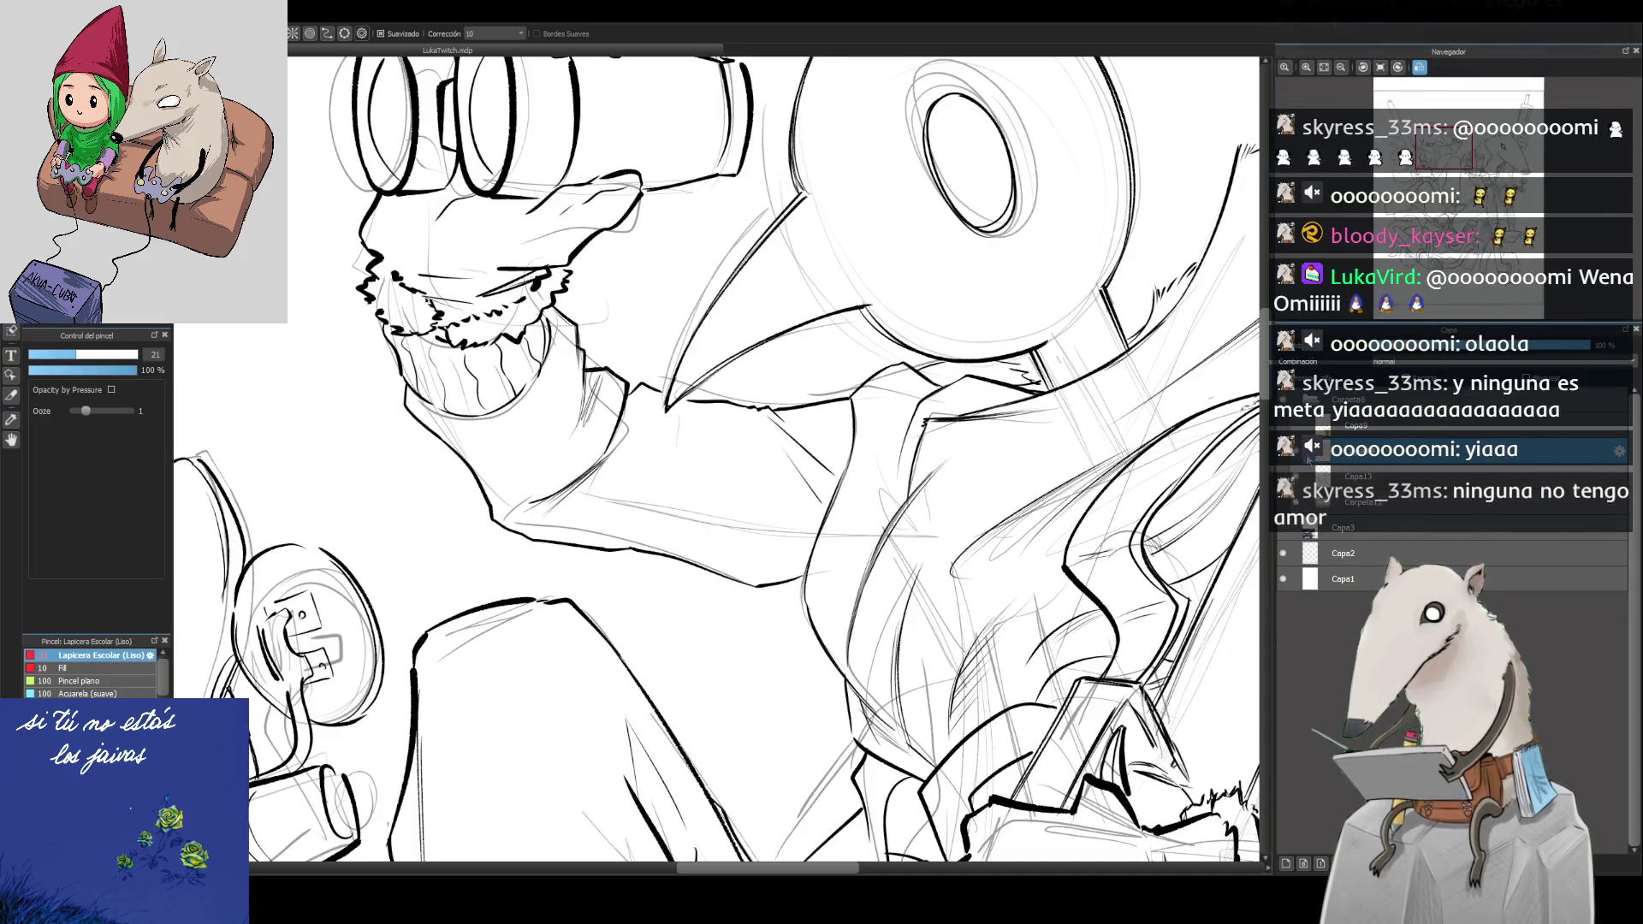
left_click_drag(1412, 86, 1472, 86)
key("ctrl+plus")
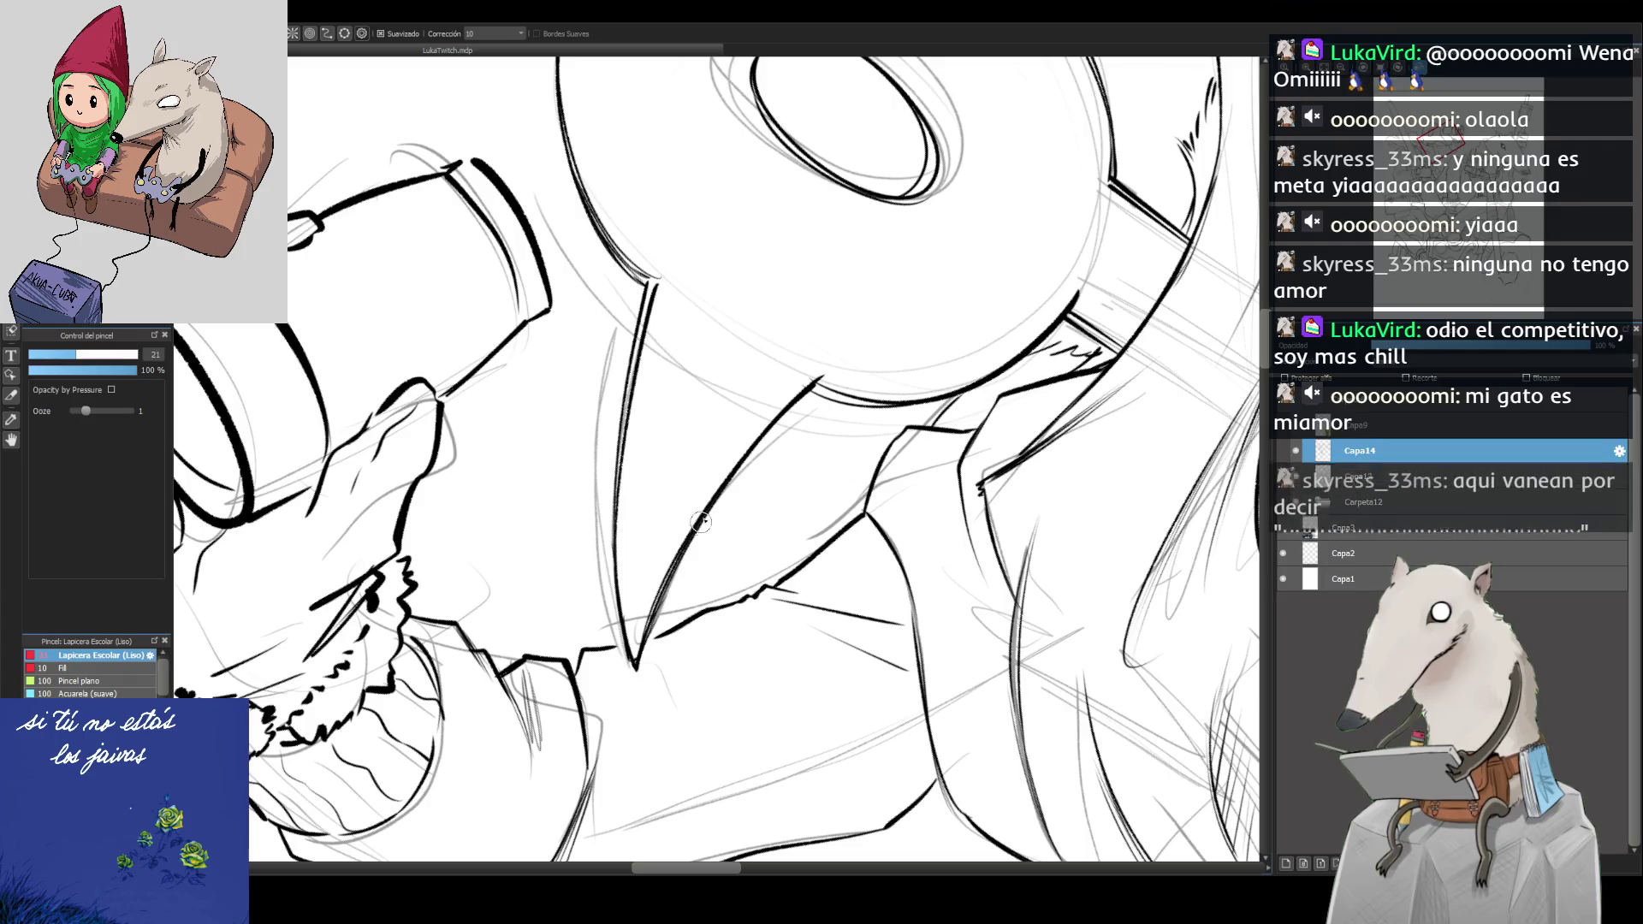
left_click_drag(641, 646, 704, 521)
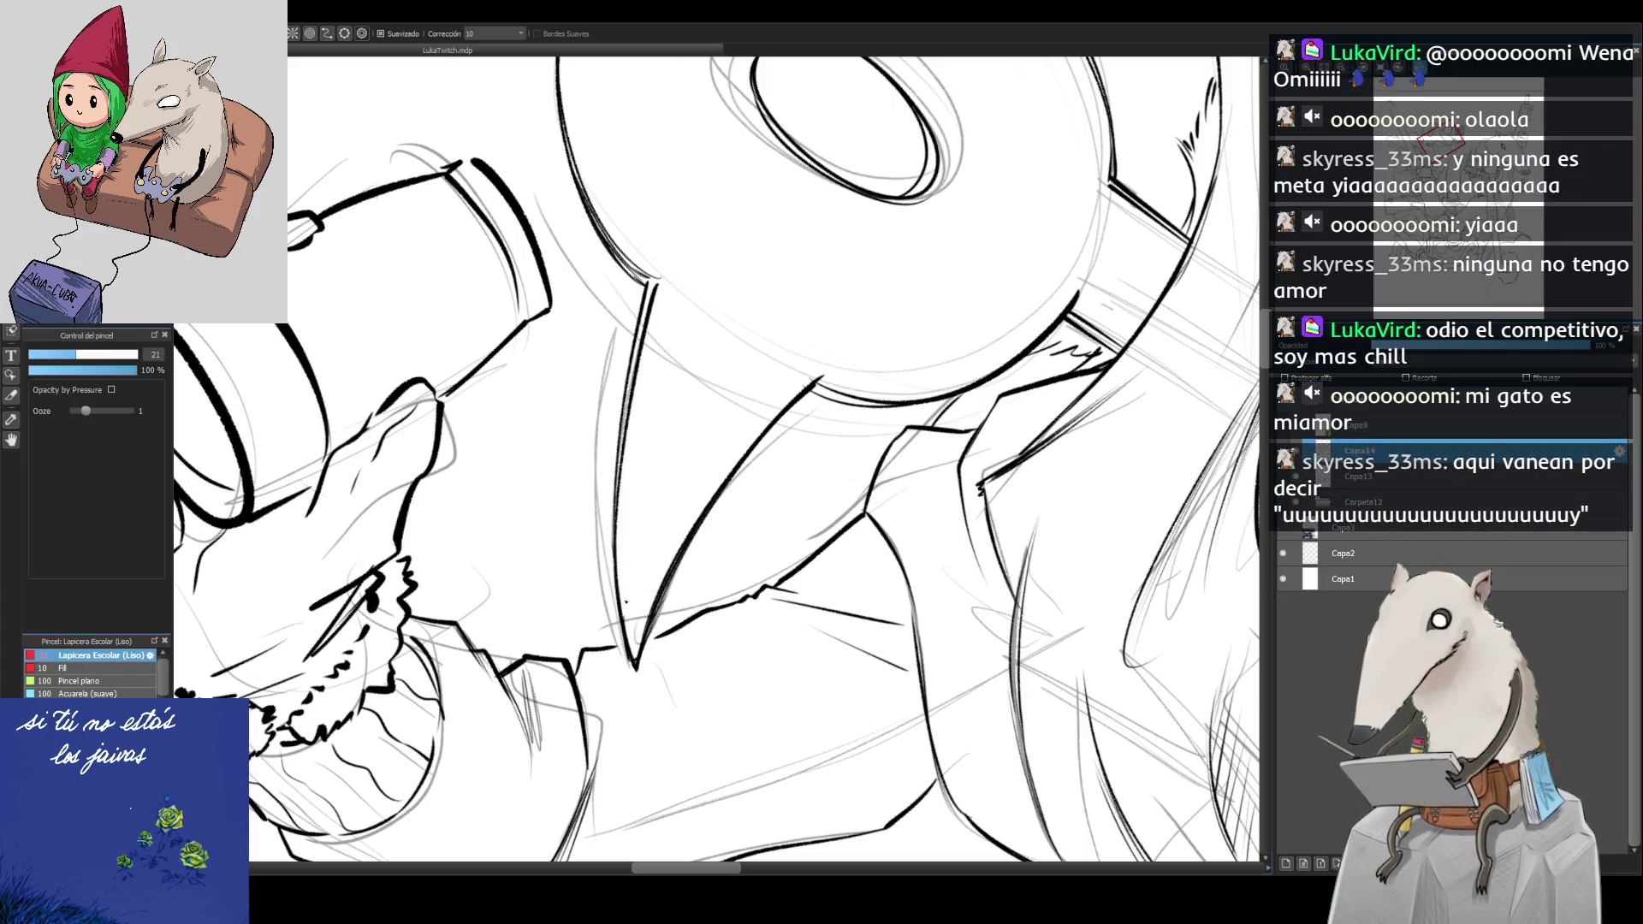
left_click_drag(633, 661, 622, 415)
key("ctrl+z")
left_click_drag(634, 664, 622, 447)
left_click_drag(617, 505, 655, 274)
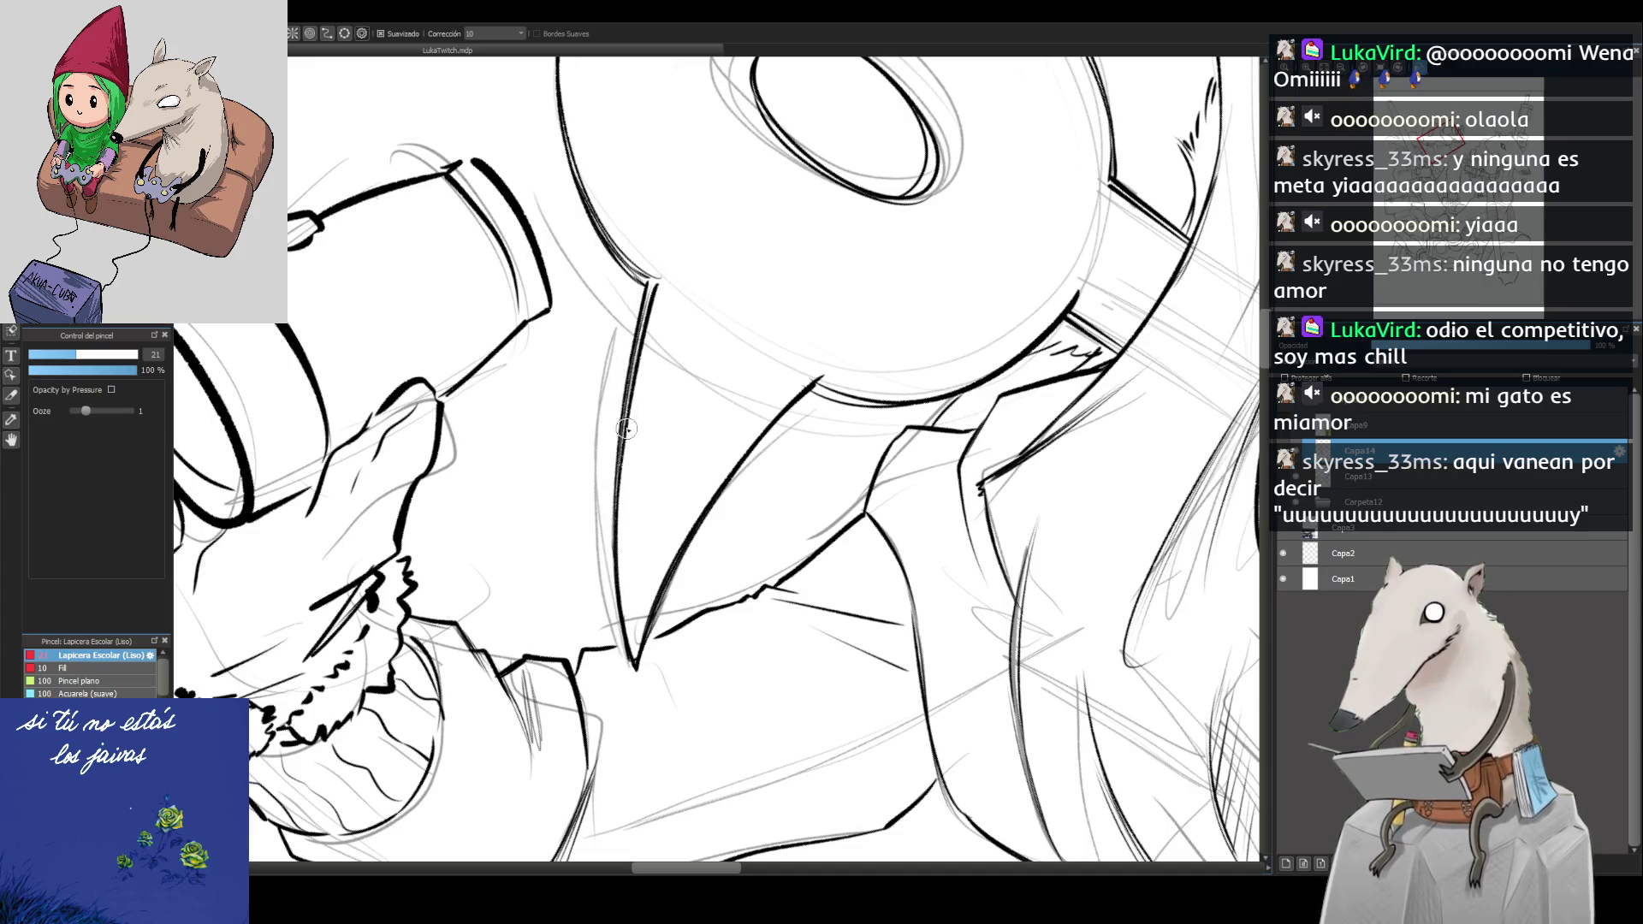
Step: Ink the beak V's right edge, undoing and redrawing until it looks right
left_click_drag(685, 578, 809, 396)
key("ctrl+z")
left_click_drag(710, 512, 813, 386)
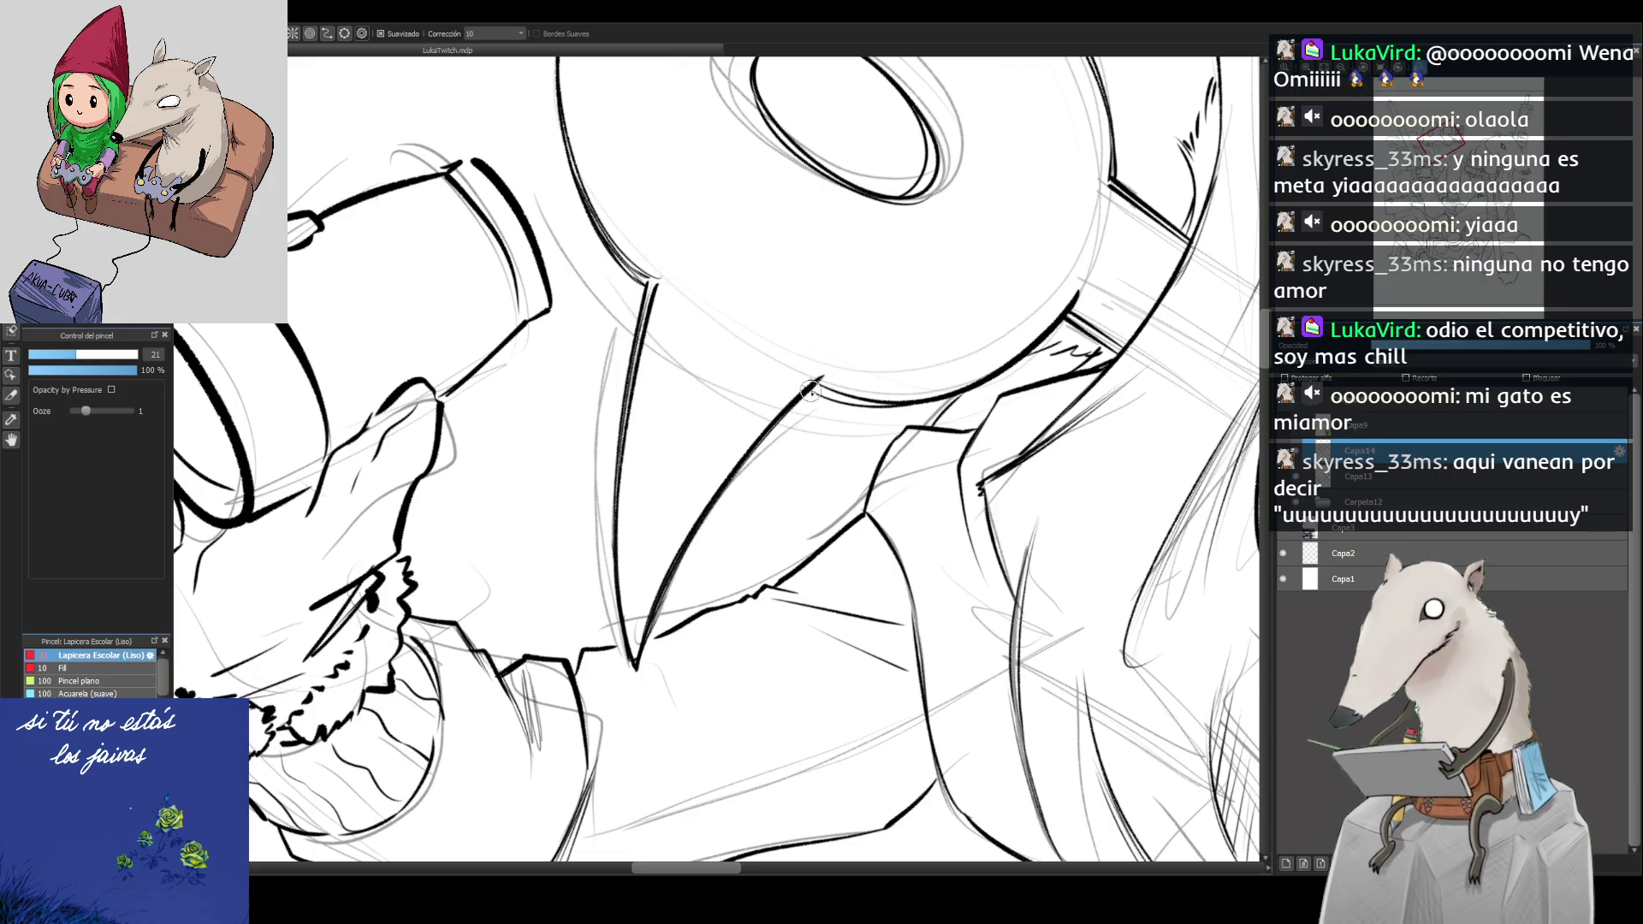
key("ctrl+z")
key("ctrl+z")
left_click_drag(703, 510, 817, 389)
key("ctrl+z")
left_click_drag(745, 458, 813, 394)
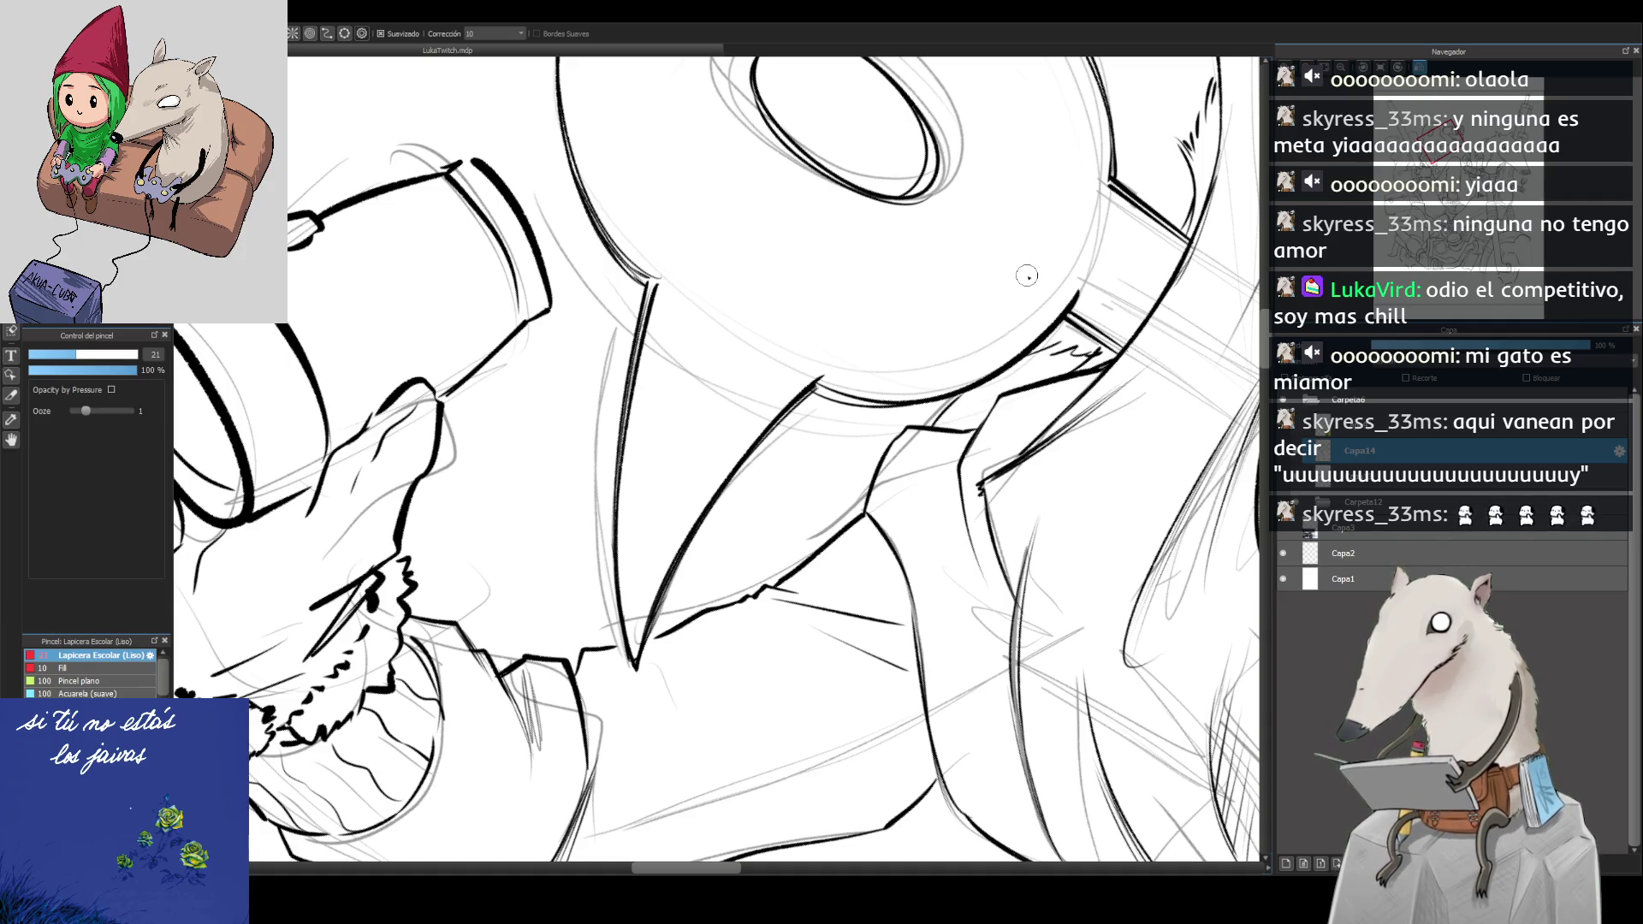
Step: Check the beak close up, mirror the canvas horizontally, and zoom out to the full drawing
key("ctrl+minus")
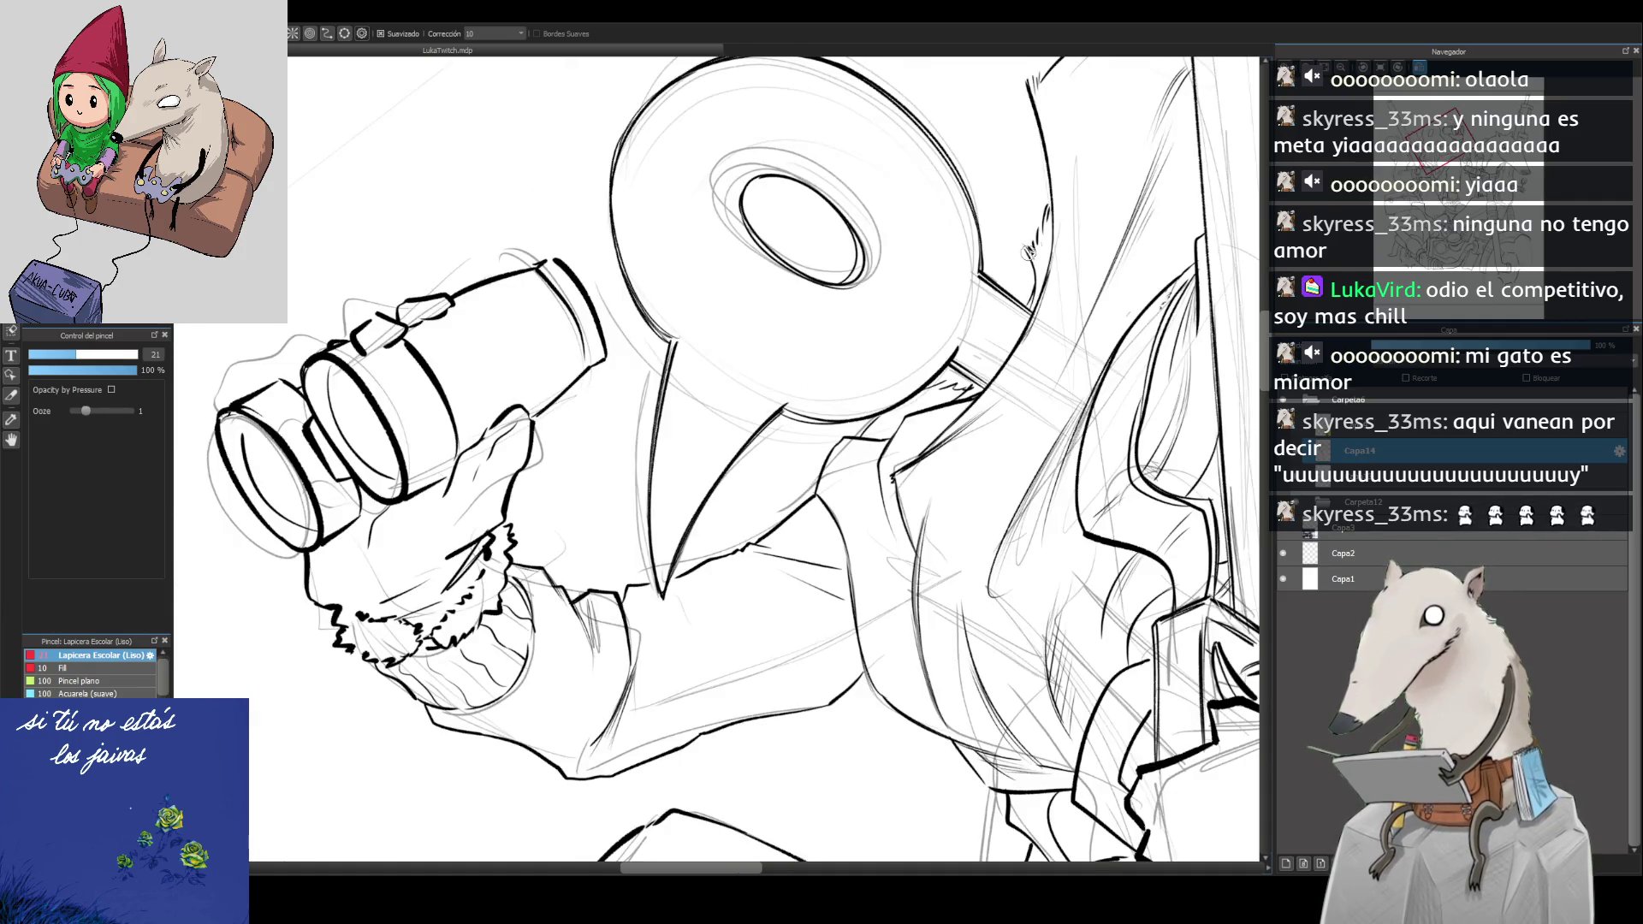
key("ctrl+plus")
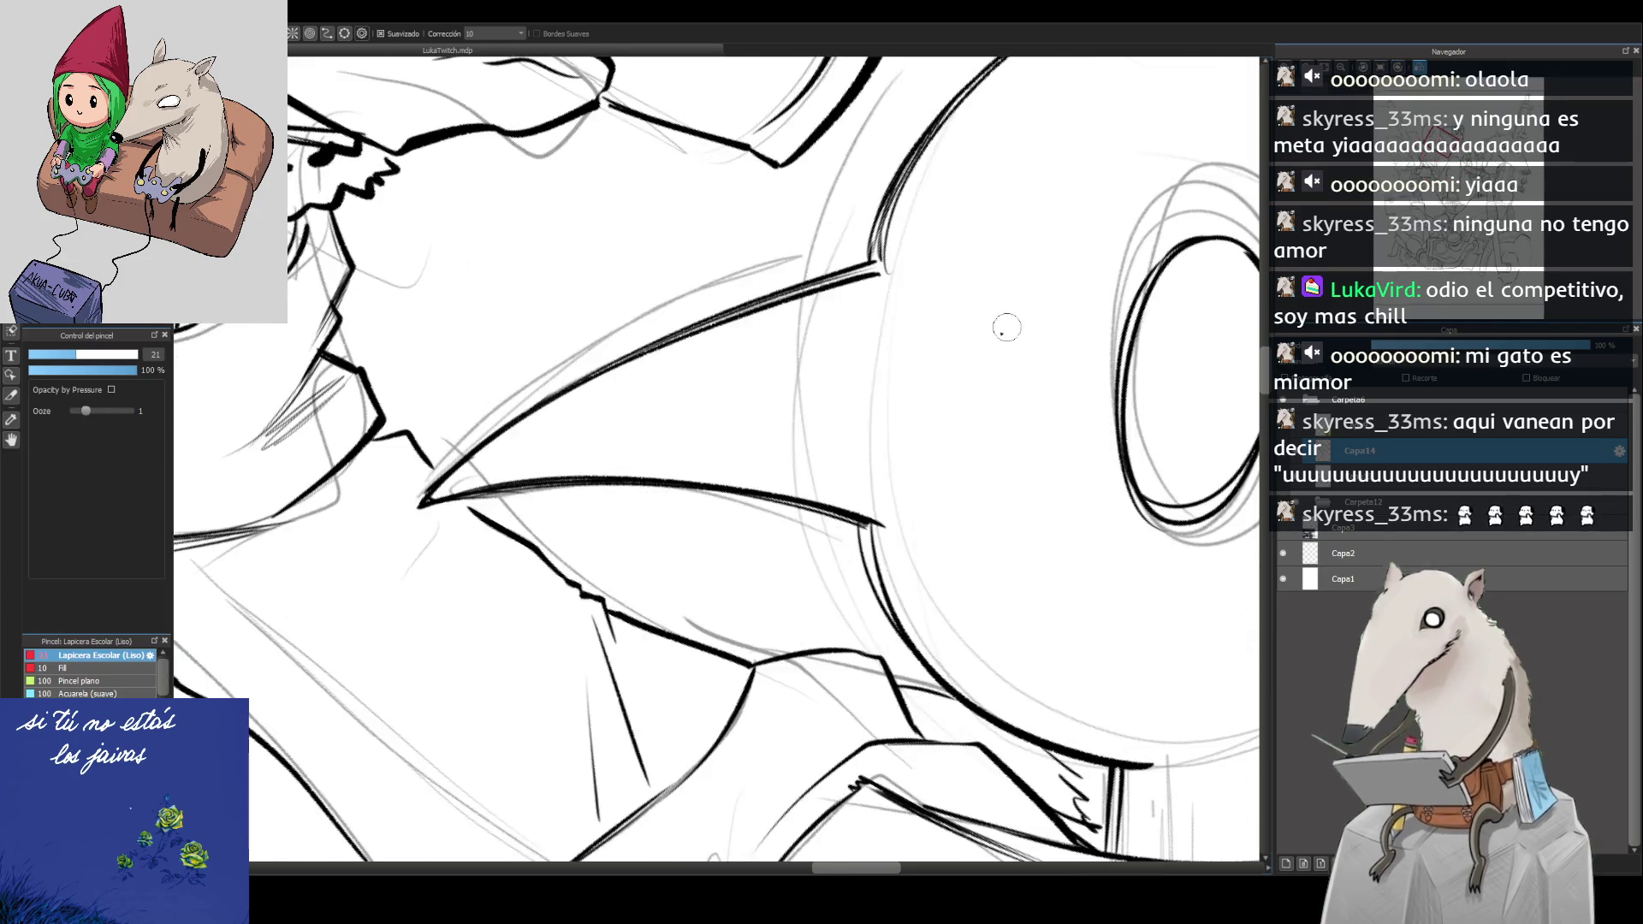
key("ctrl+plus")
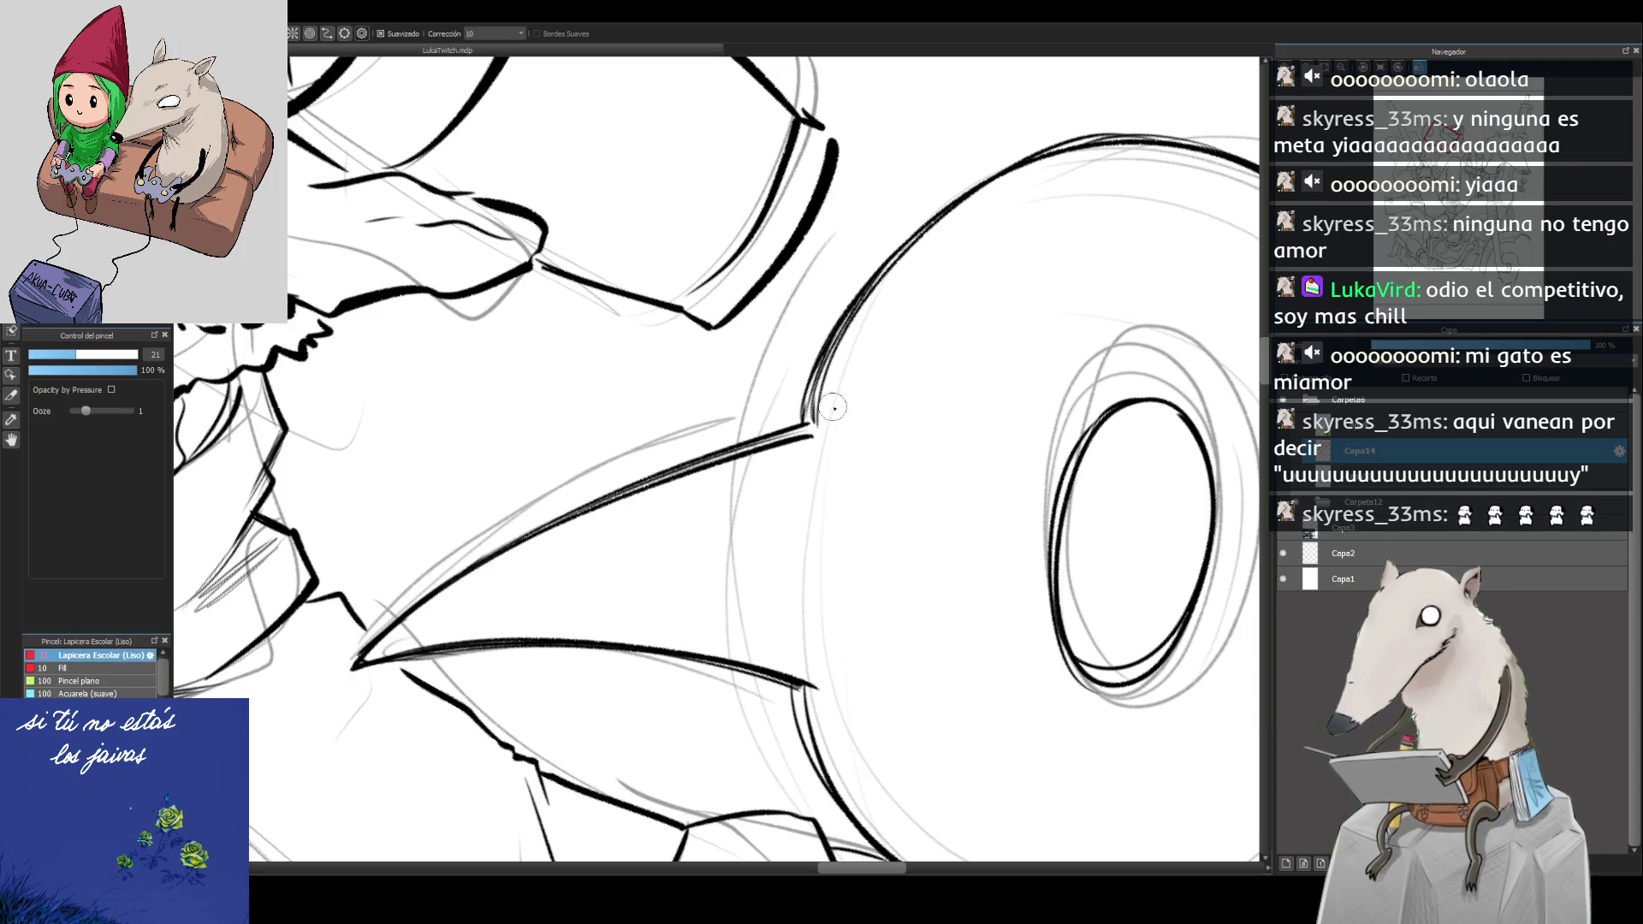
key("ctrl+minus")
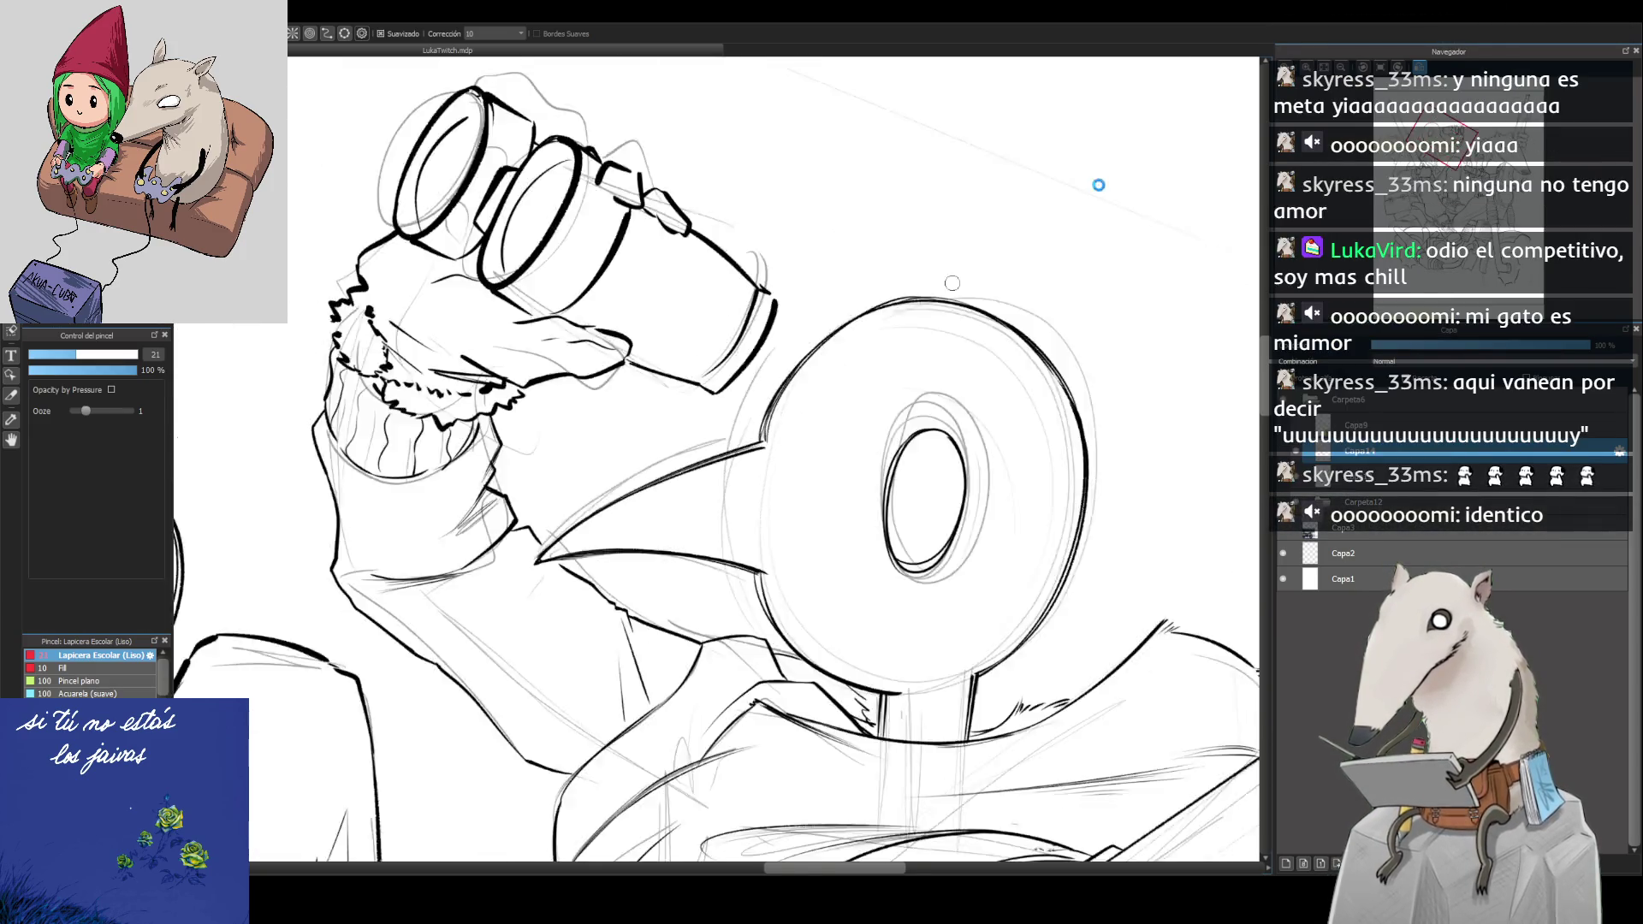
left_click(1381, 65)
left_click(1343, 66)
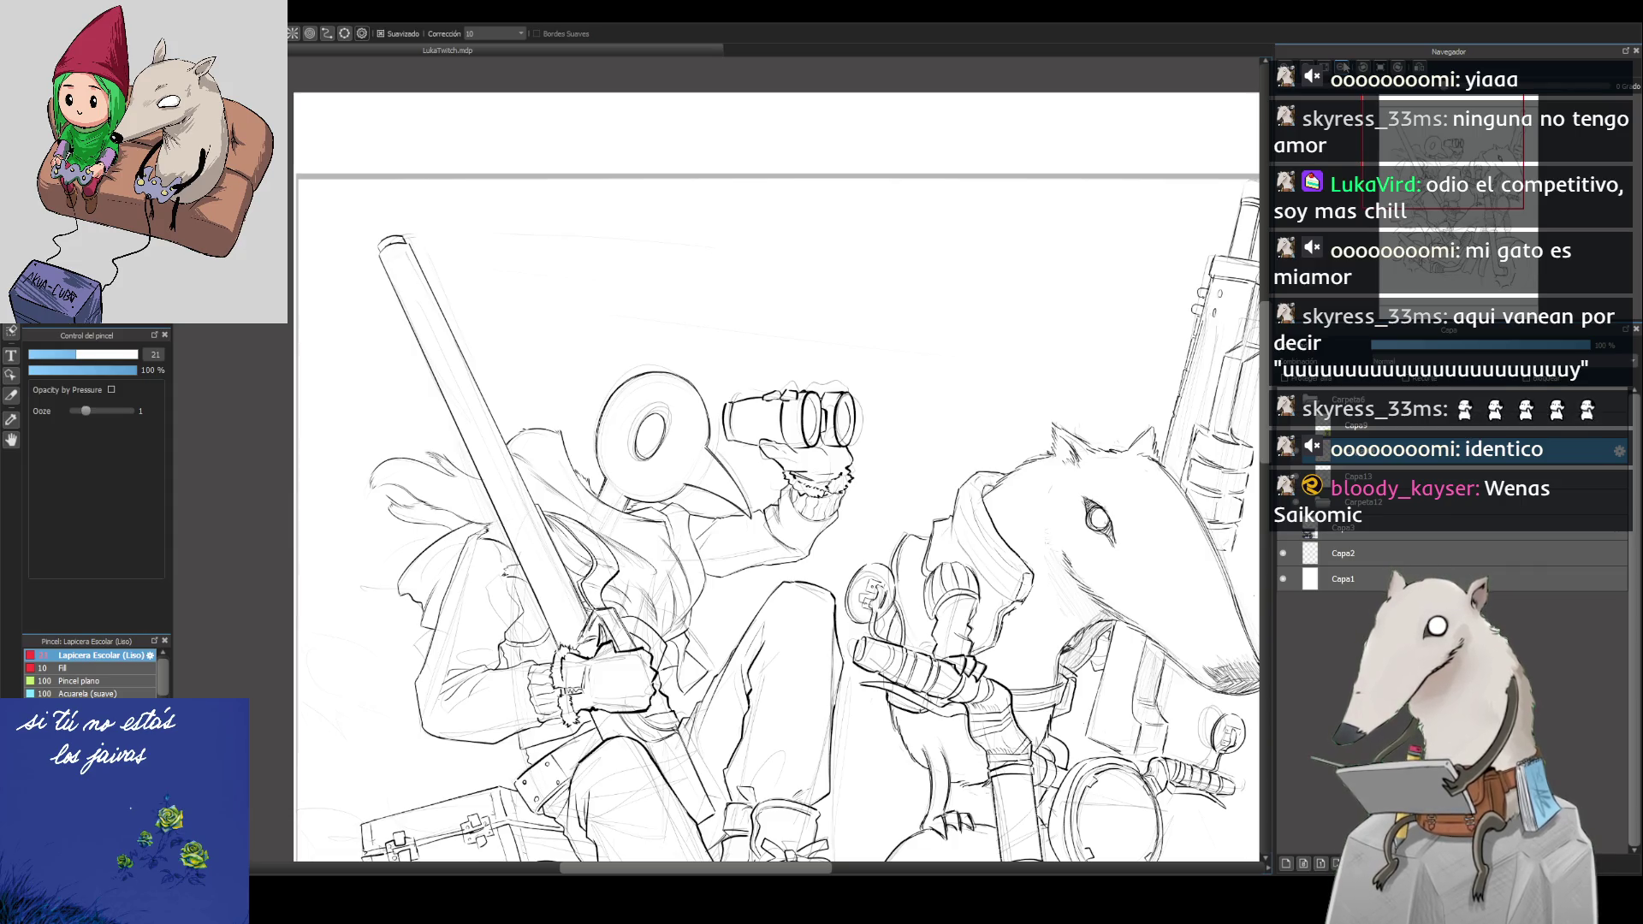
Step: Pan to the motorcycle's exhaust and front wheel, add new layer Capa14, and zoom in on the exhaust
mouse_move(902, 788)
left_mouse_down()
mouse_move(902, 565)
mouse_move(810, 454)
mouse_move(808, 342)
left_mouse_up()
mouse_move(817, 698)
left_mouse_down()
mouse_move(816, 522)
mouse_move(893, 379)
left_mouse_up()
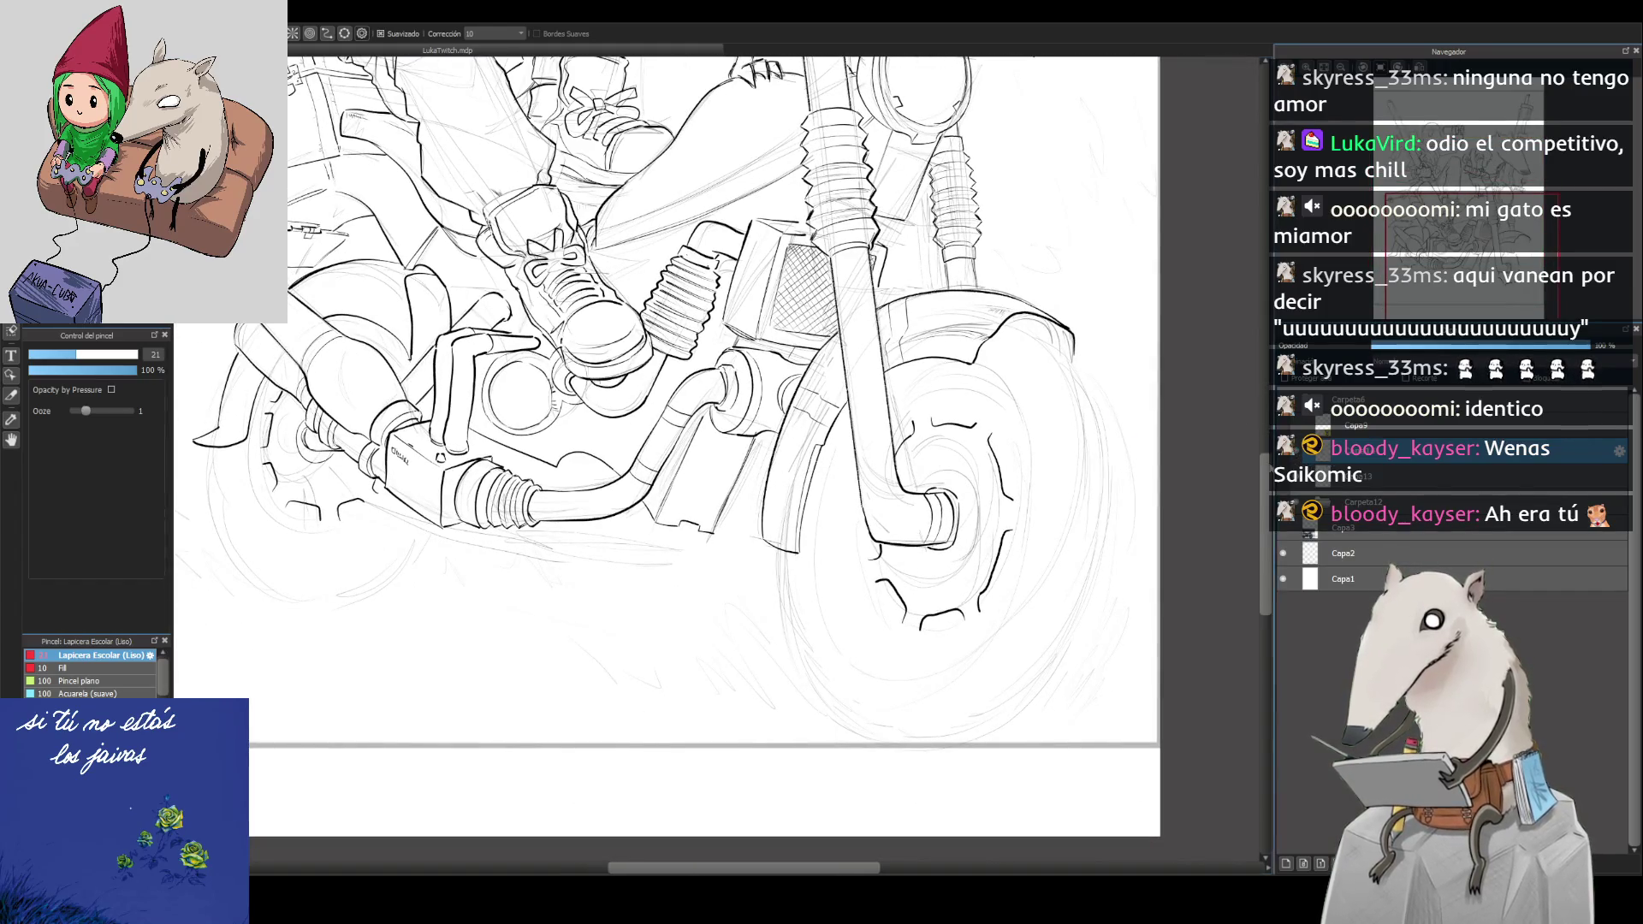
mouse_move(966, 565)
left_mouse_down()
mouse_move(1016, 601)
mouse_move(1006, 618)
left_mouse_up()
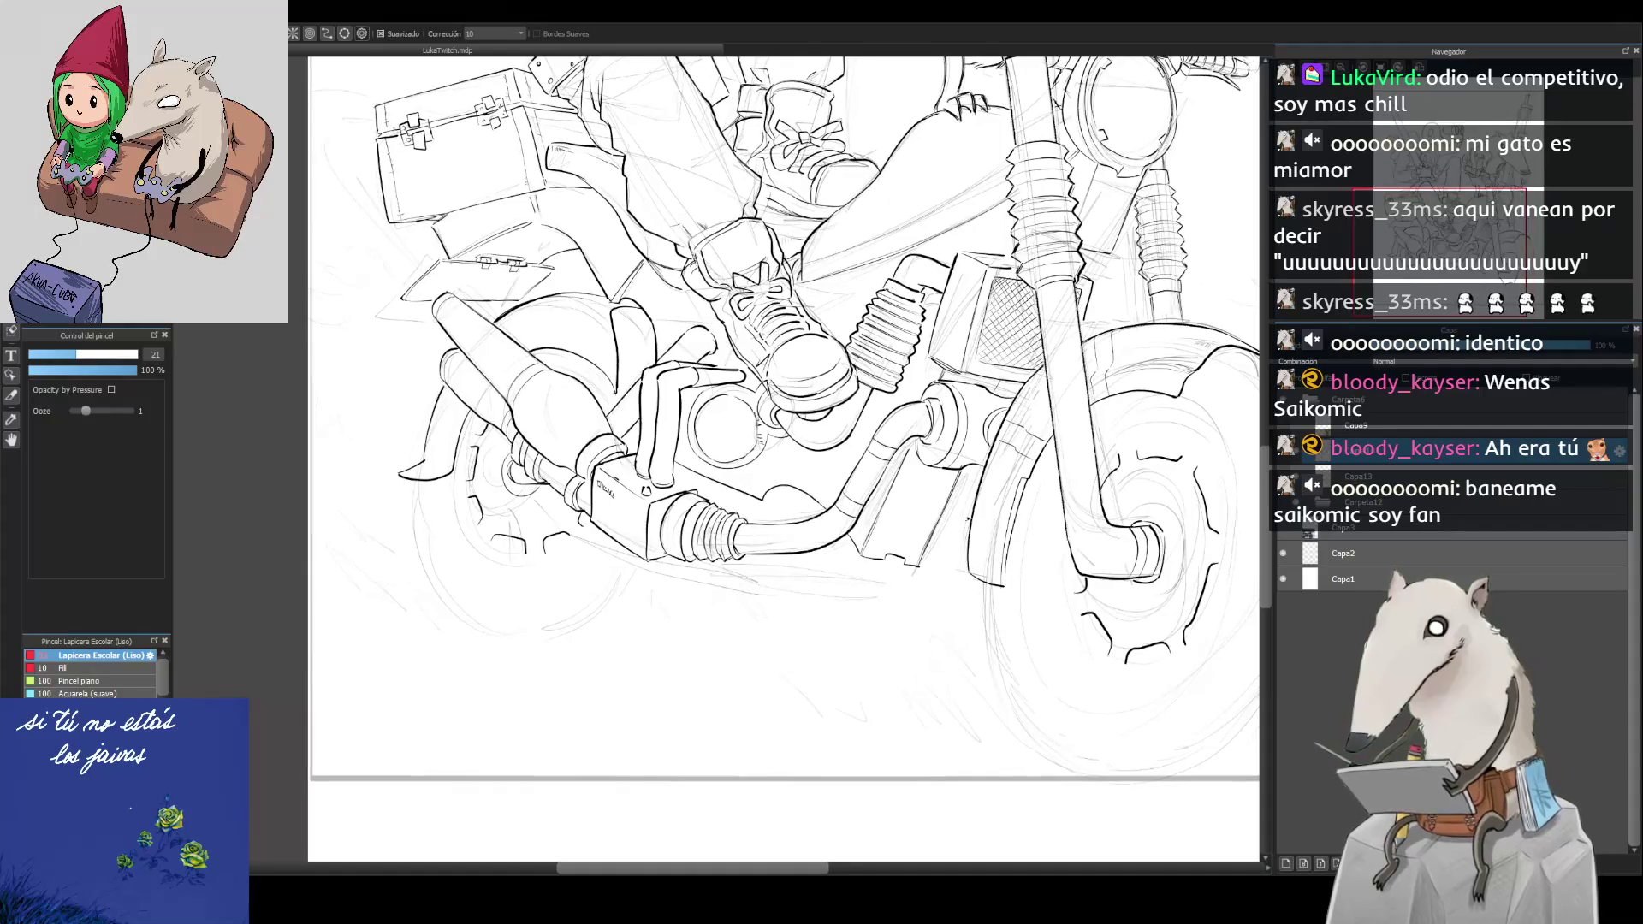
left_click_drag(961, 524, 950, 545)
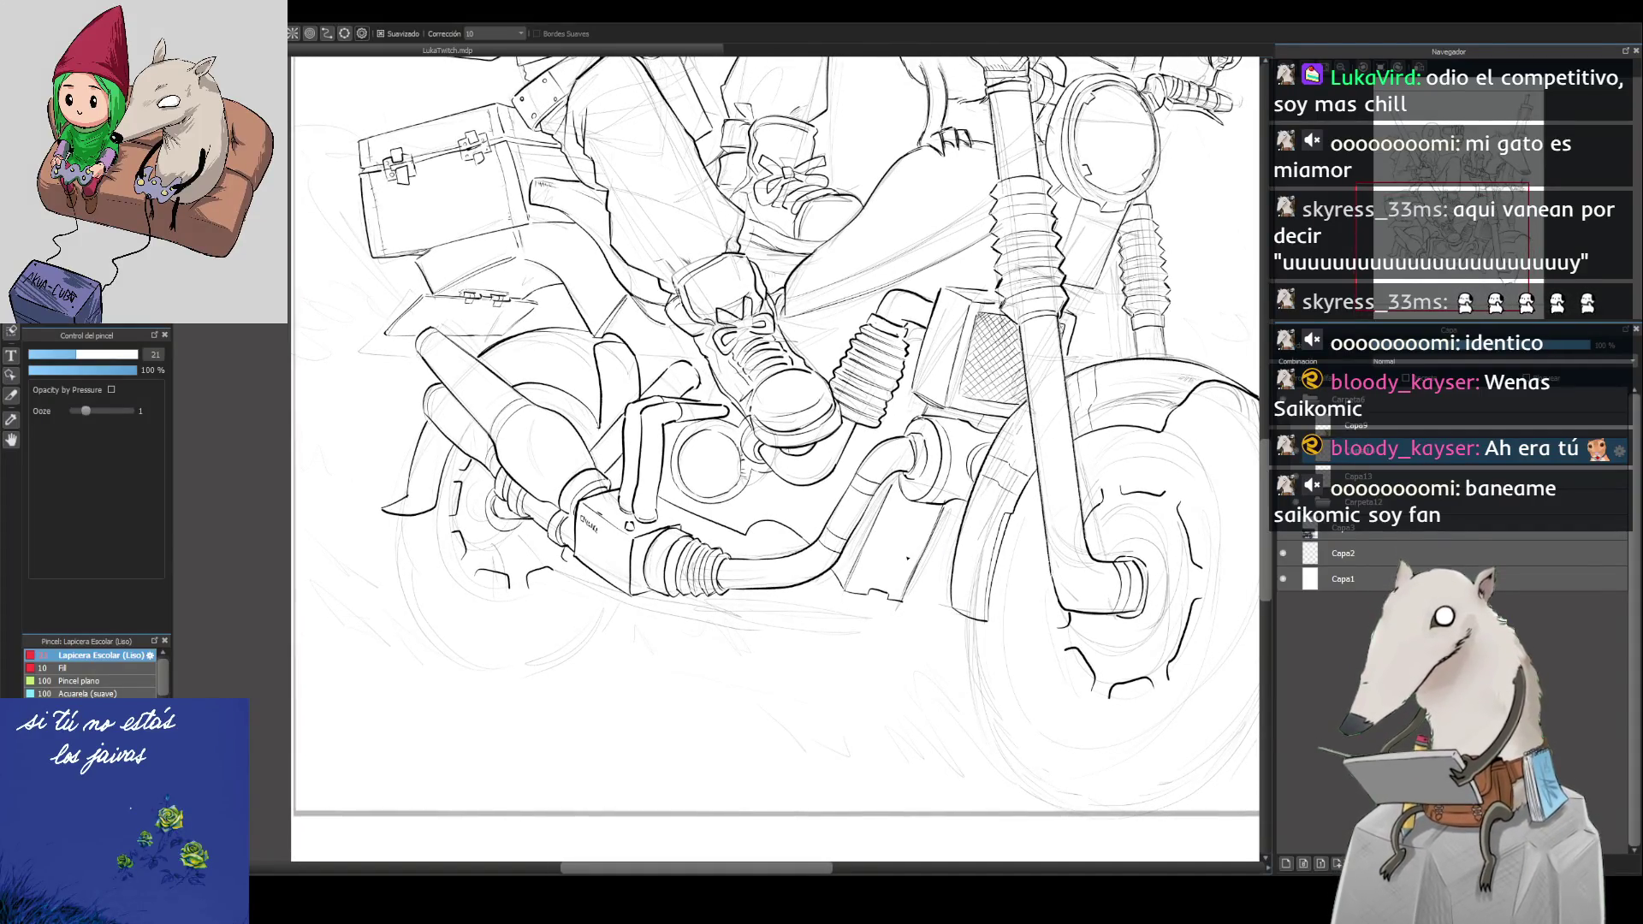
left_click_drag(1200, 630, 1282, 650)
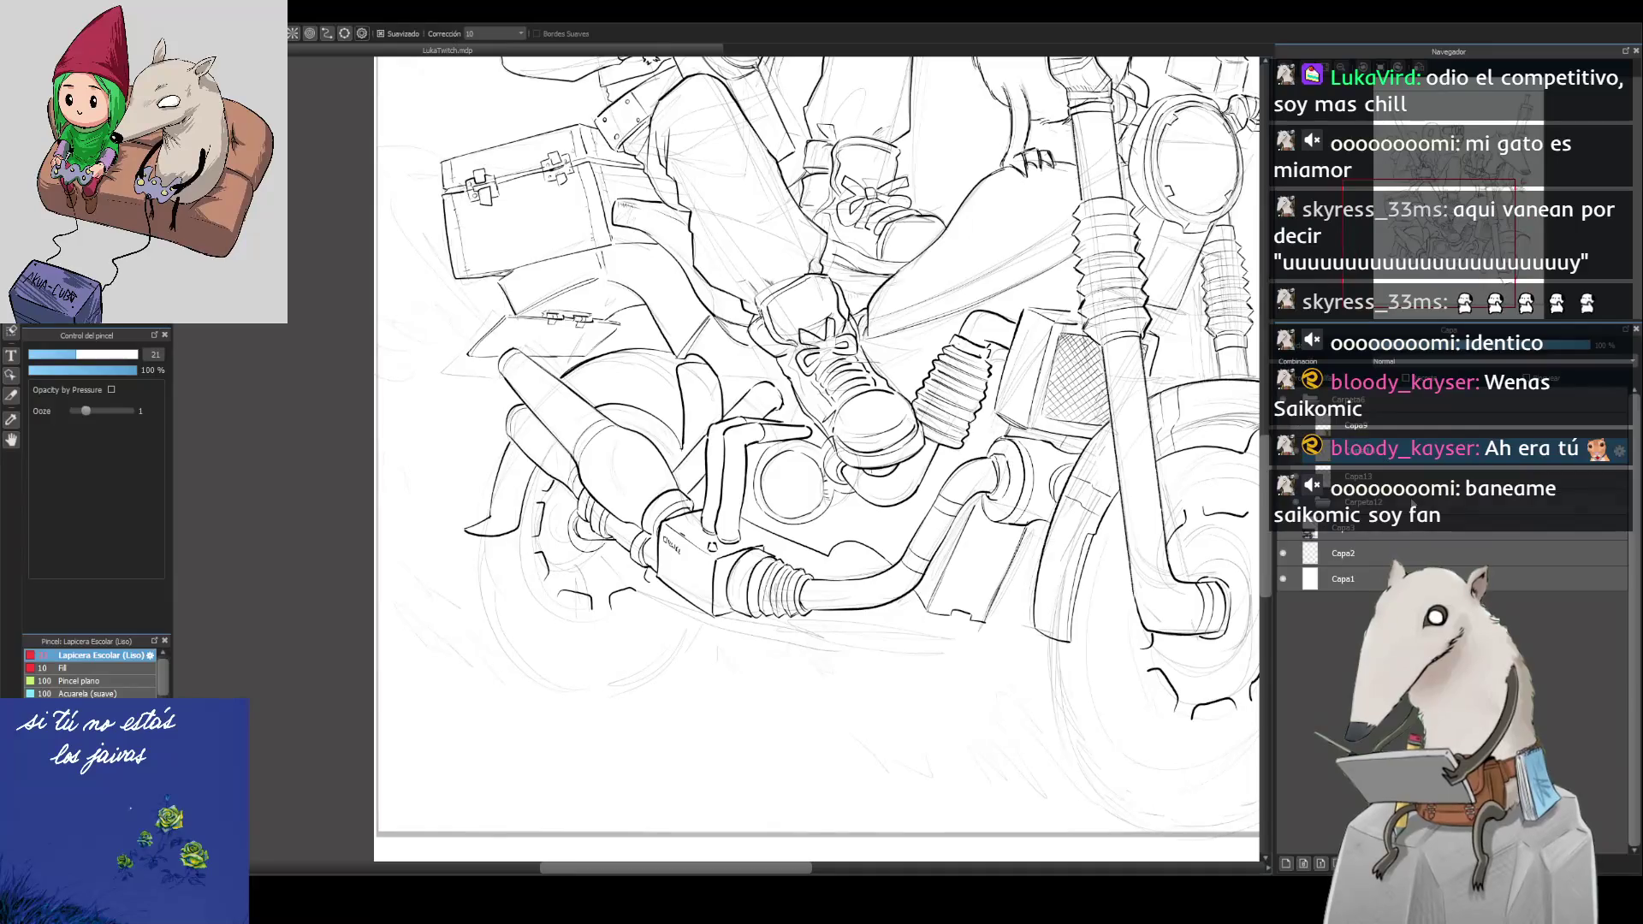
left_click(1287, 863)
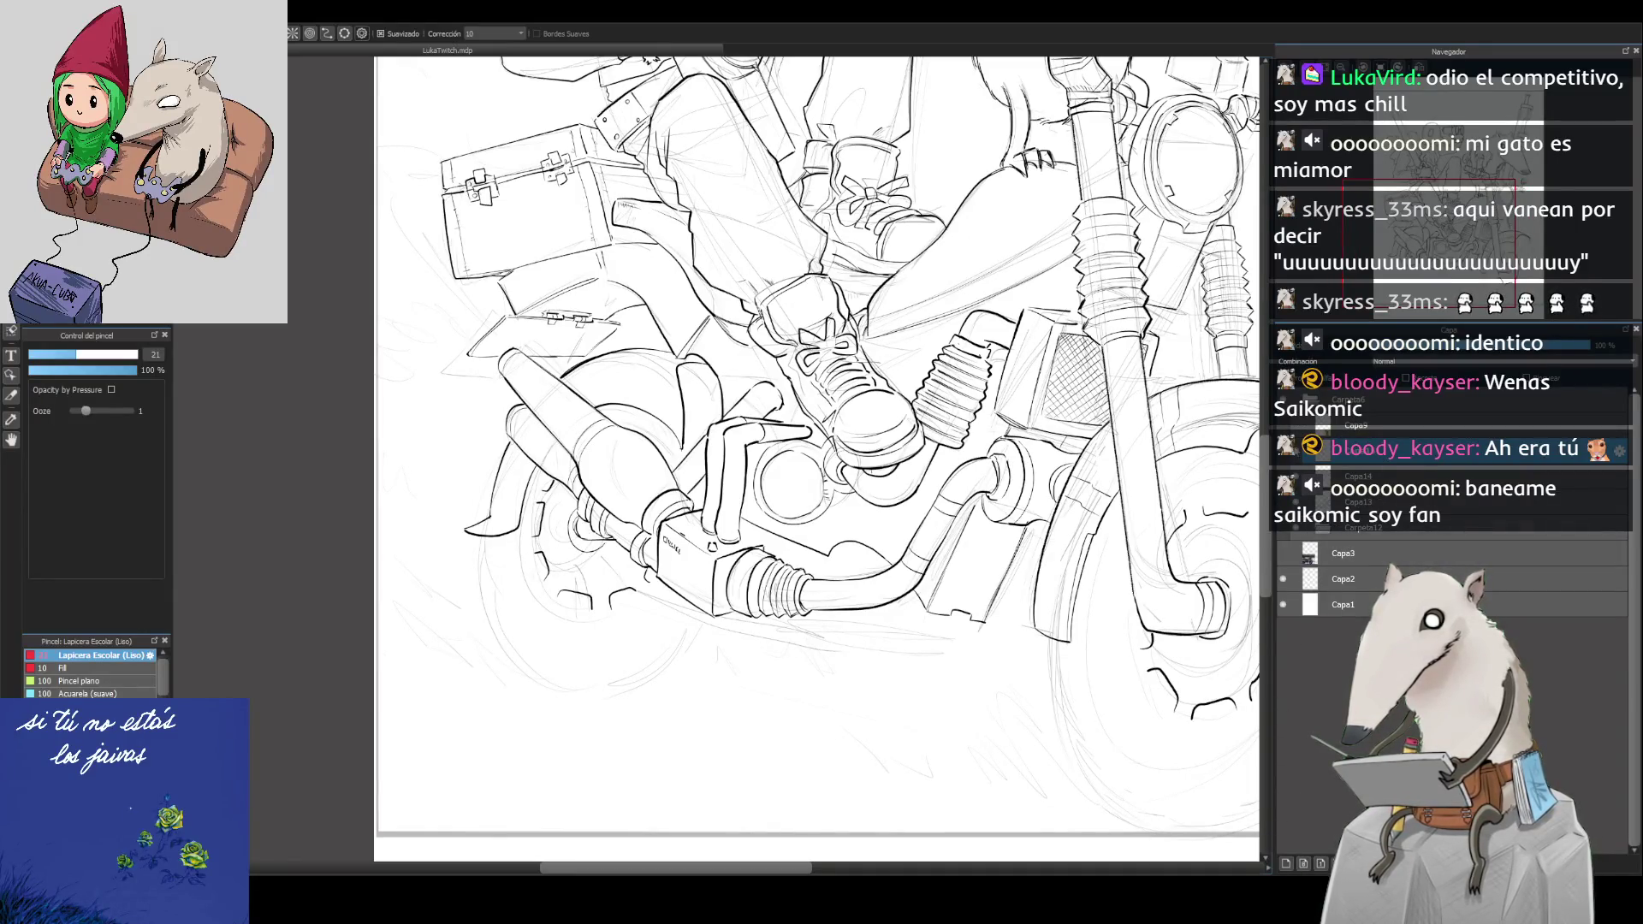
left_click_drag(806, 562, 885, 543)
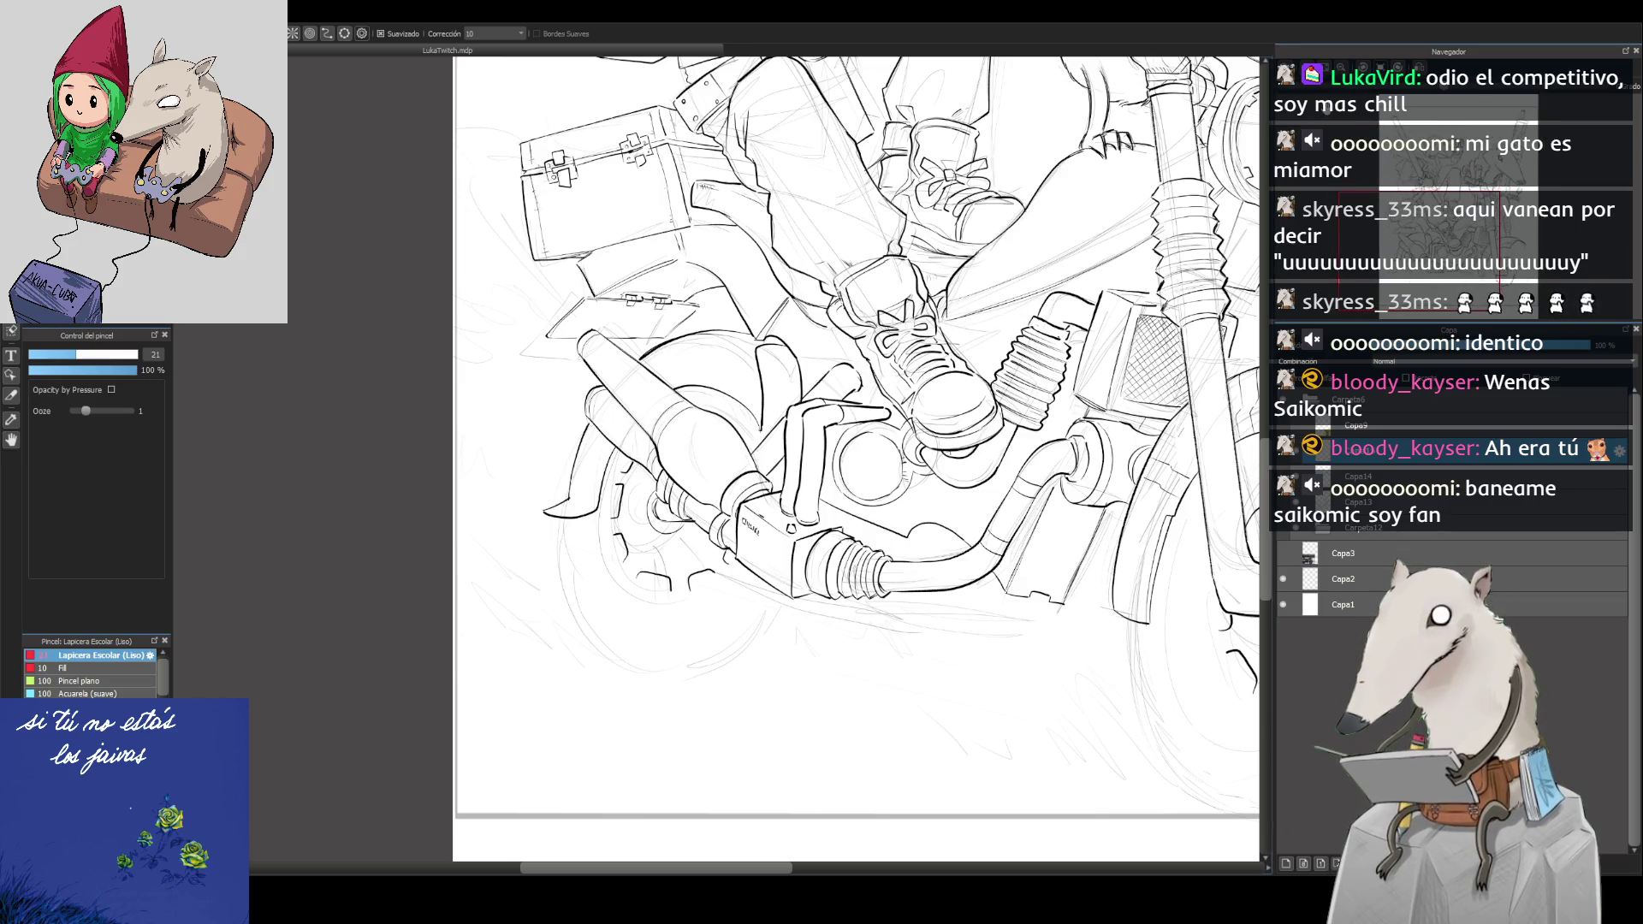
scroll(530, 422, "up", 3)
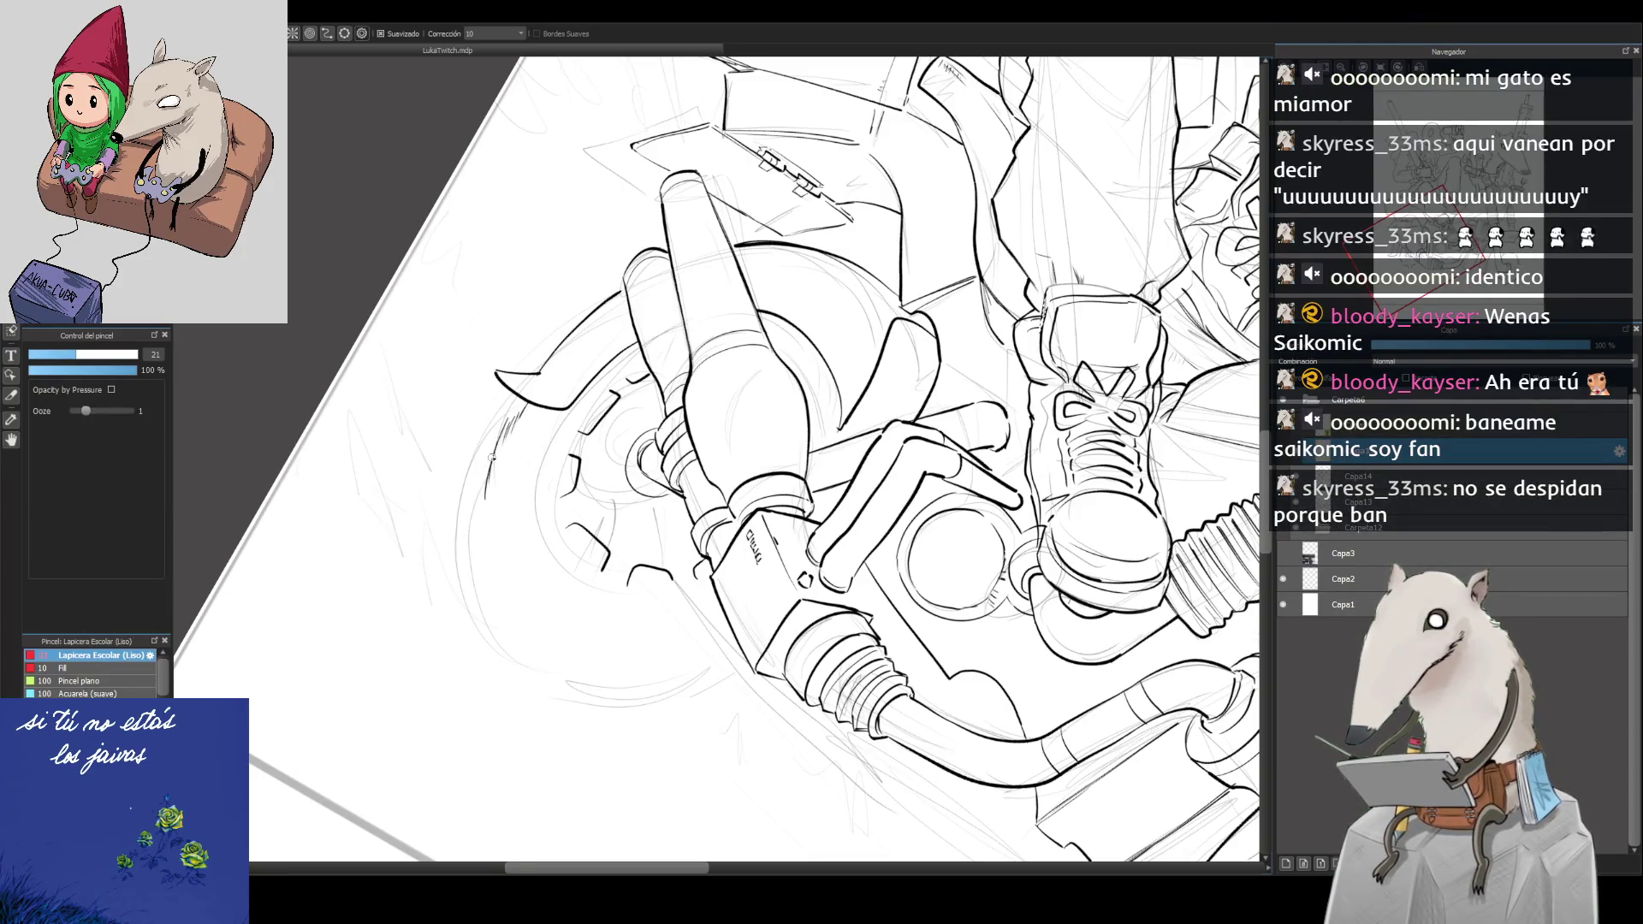
scroll(775, 460, "down", 5)
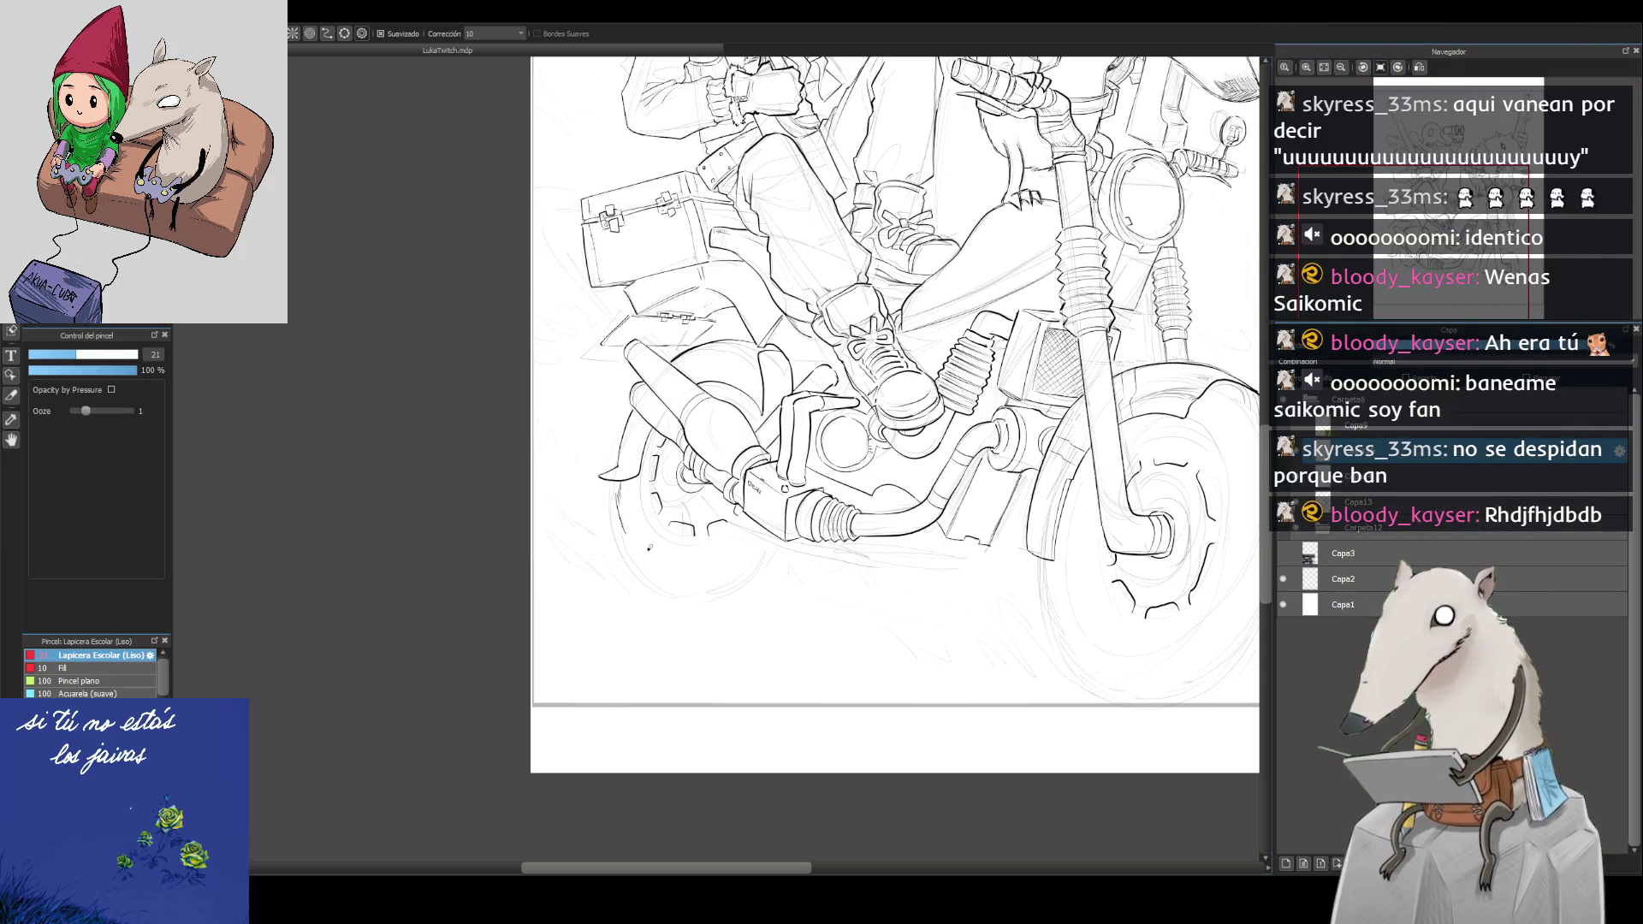
scroll(615, 509, "up", 1)
scroll(613, 511, "up", 1)
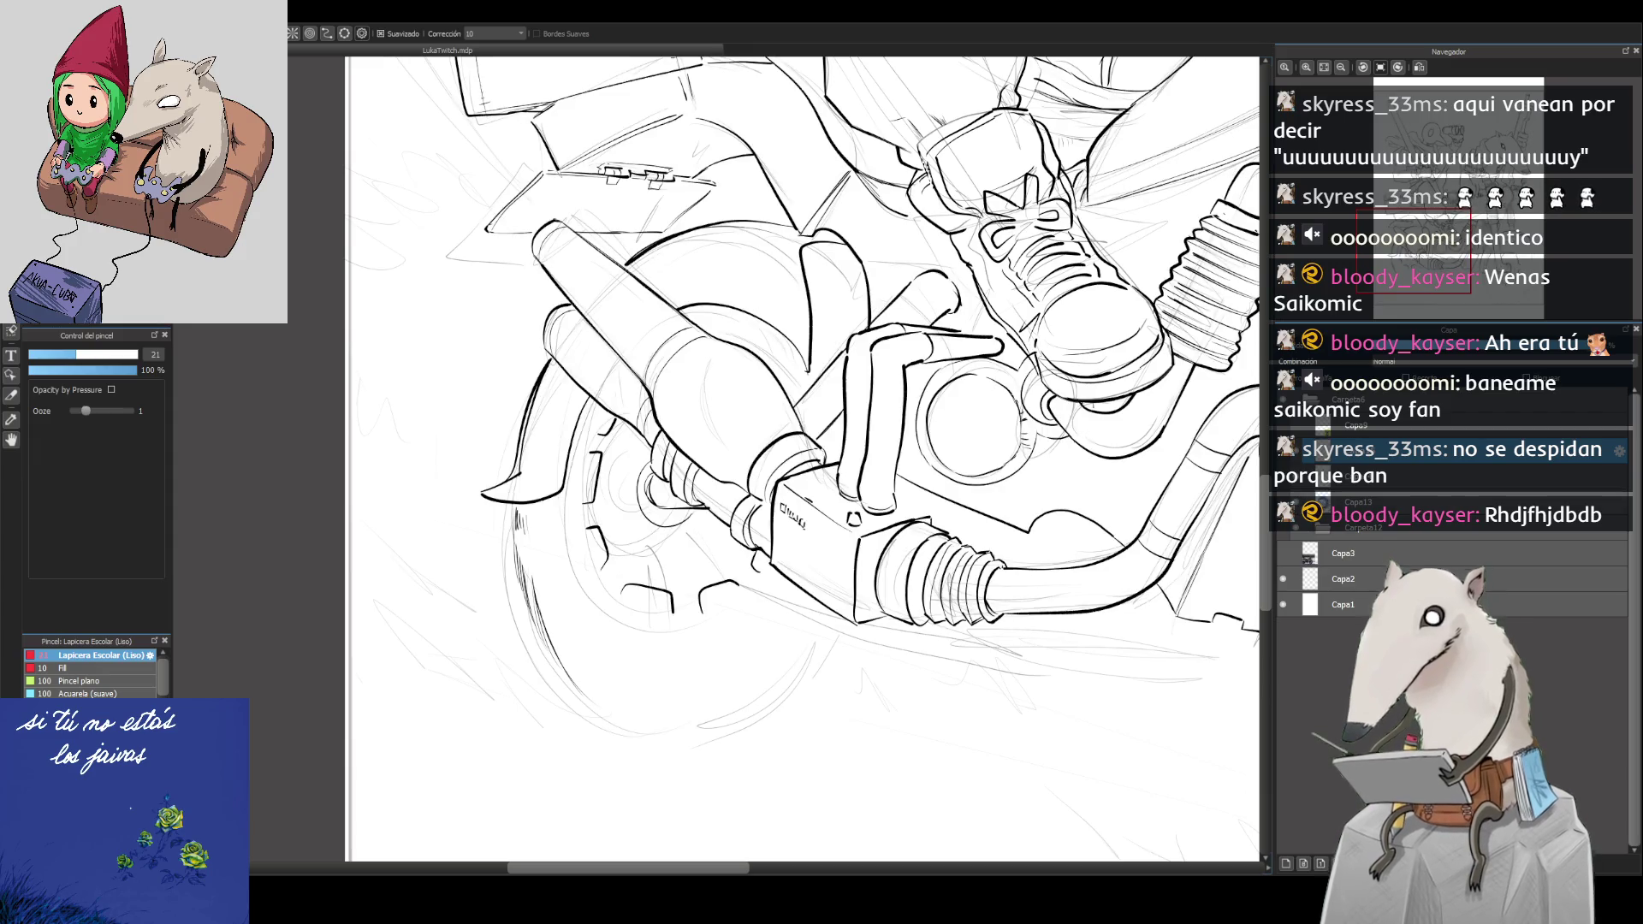
Step: Select the Capa13 row in the Layers panel as the inking layer
left_click(1369, 502)
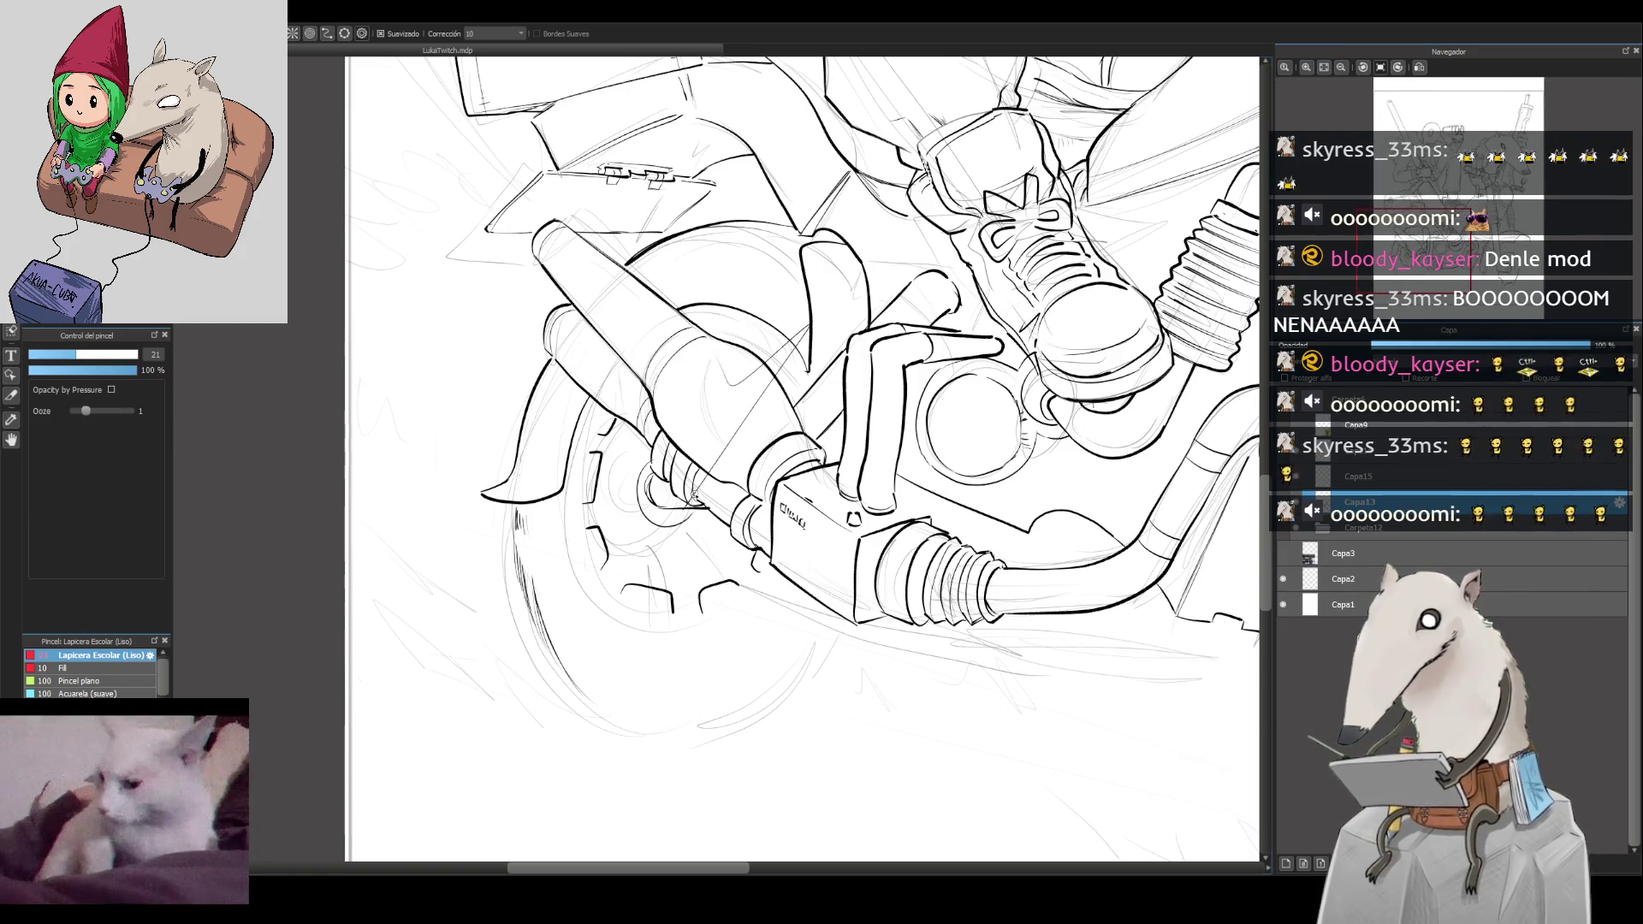
Step: Ink the rear wheel's left and upper-left arcs, rotating the view as needed
left_click(1397, 67)
left_click(1397, 67)
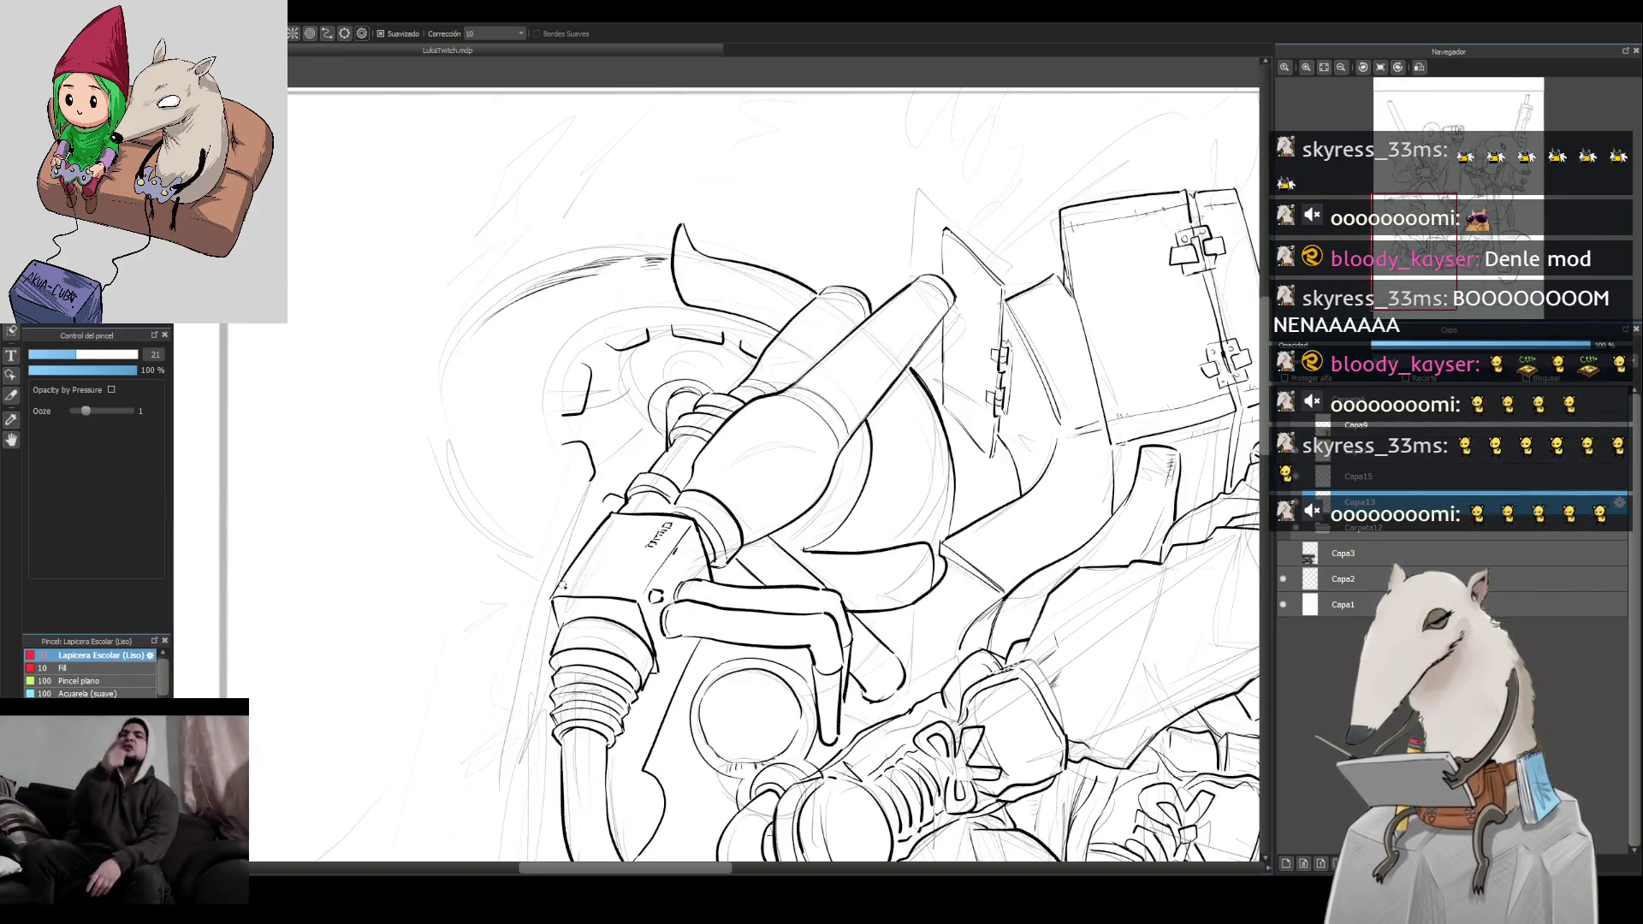
mouse_move(471, 531)
left_mouse_down()
mouse_move(537, 581)
mouse_move(497, 547)
mouse_move(513, 535)
mouse_move(474, 448)
left_mouse_up()
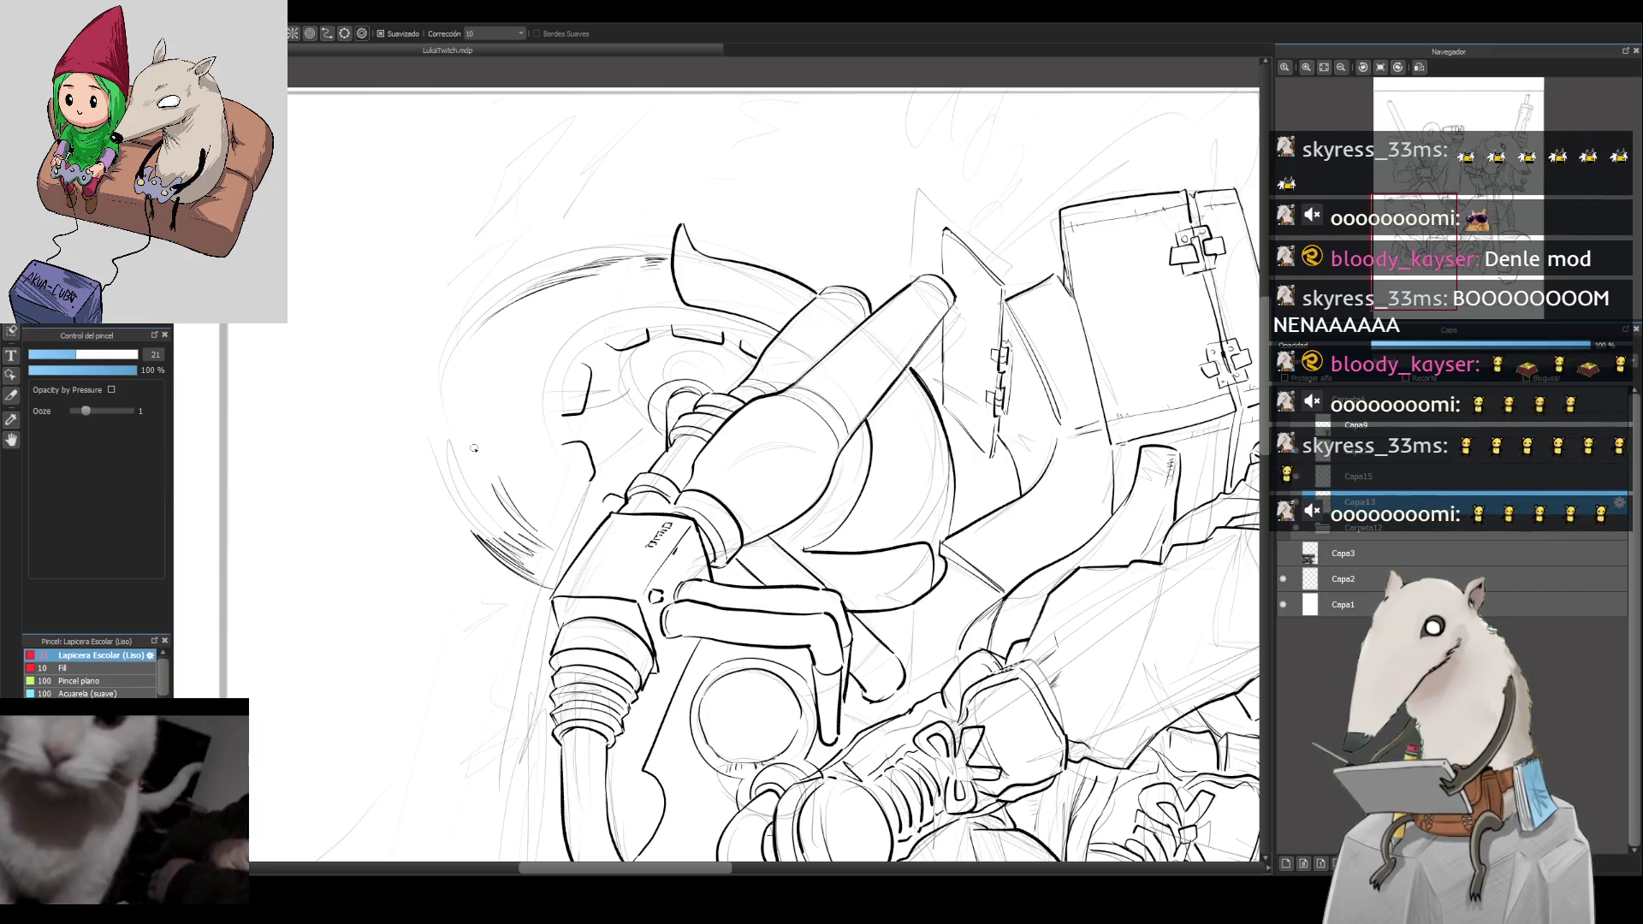
left_click_drag(484, 545, 425, 419)
mouse_move(458, 518)
left_mouse_down()
mouse_move(423, 392)
mouse_move(438, 381)
mouse_move(477, 425)
left_mouse_up()
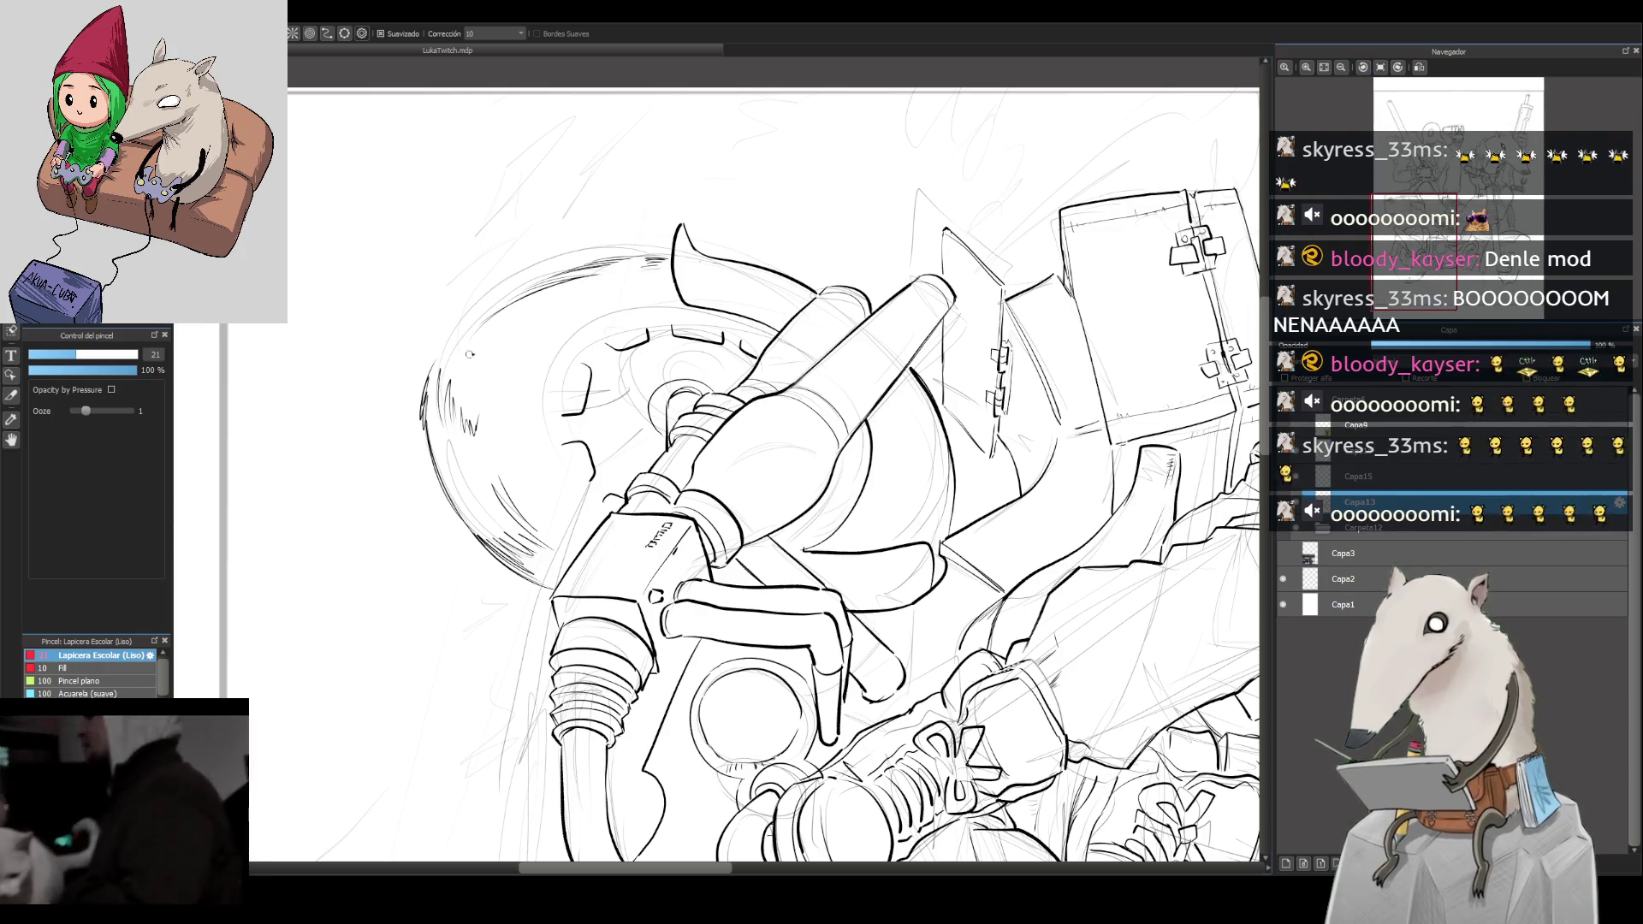
mouse_move(428, 370)
left_mouse_down()
mouse_move(483, 293)
mouse_move(556, 271)
left_mouse_up()
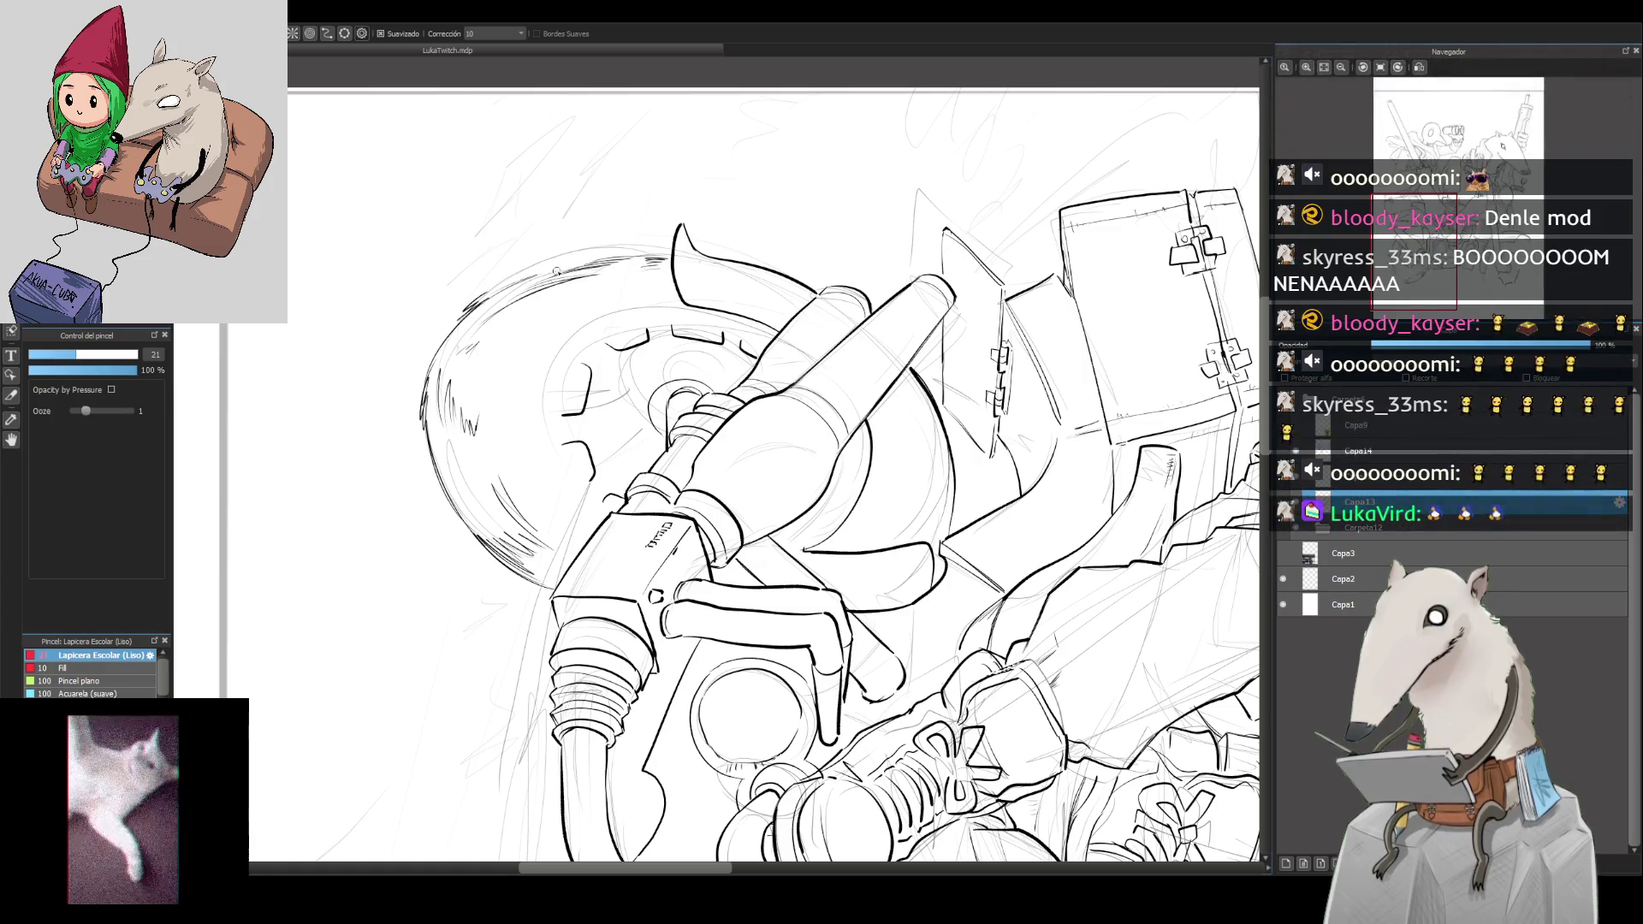
key("ctrl+0")
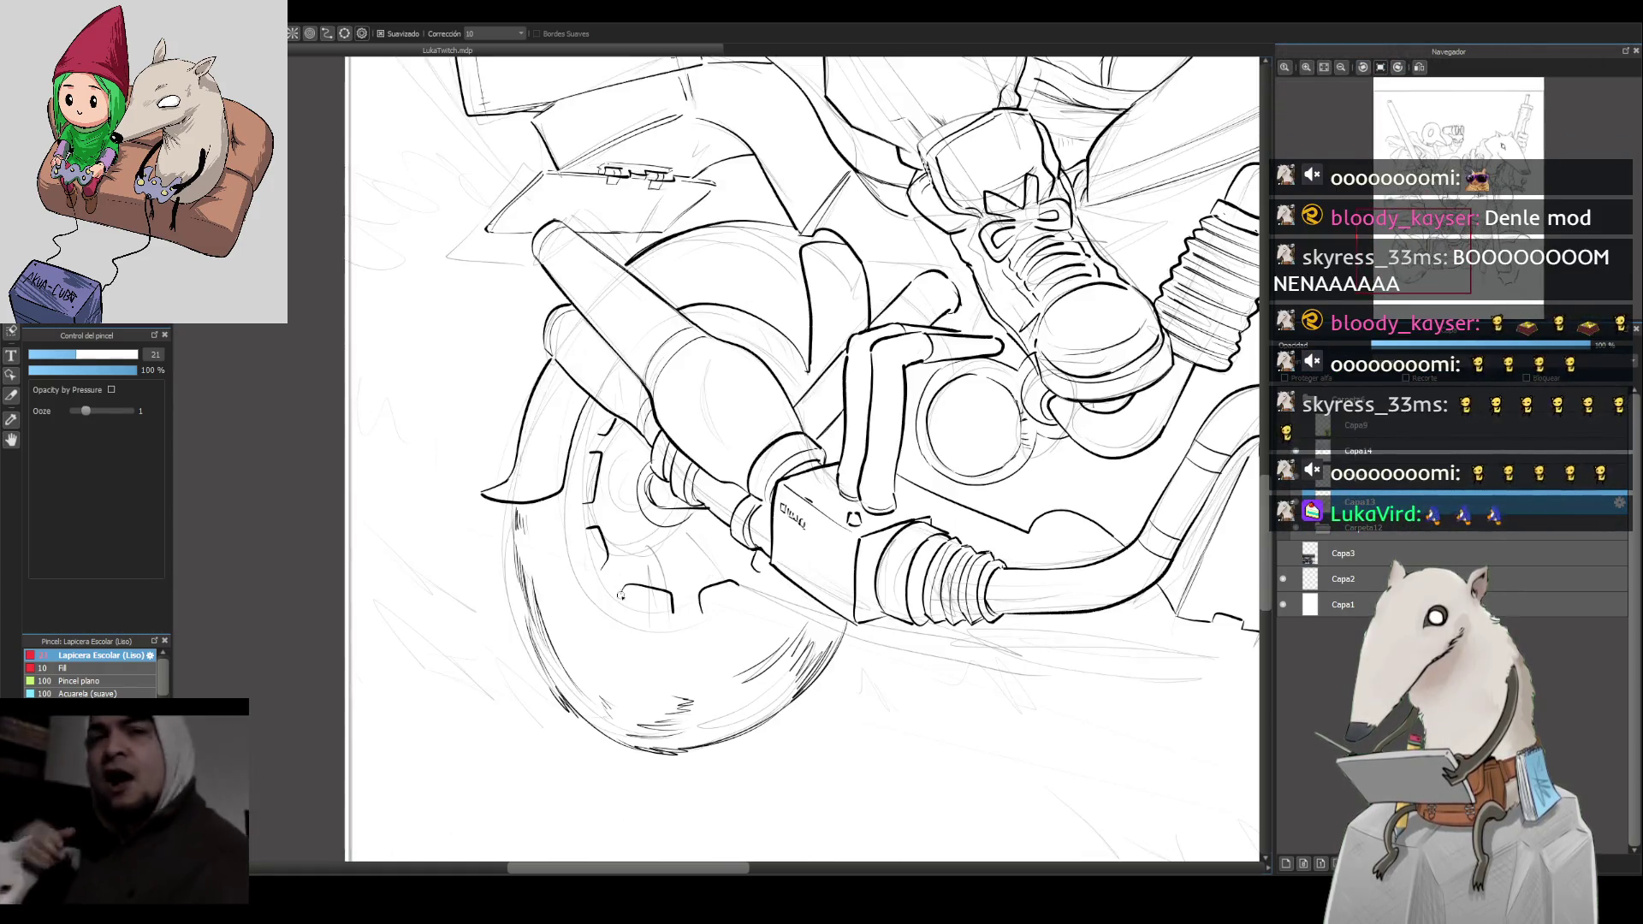
left_click_drag(532, 652, 508, 530)
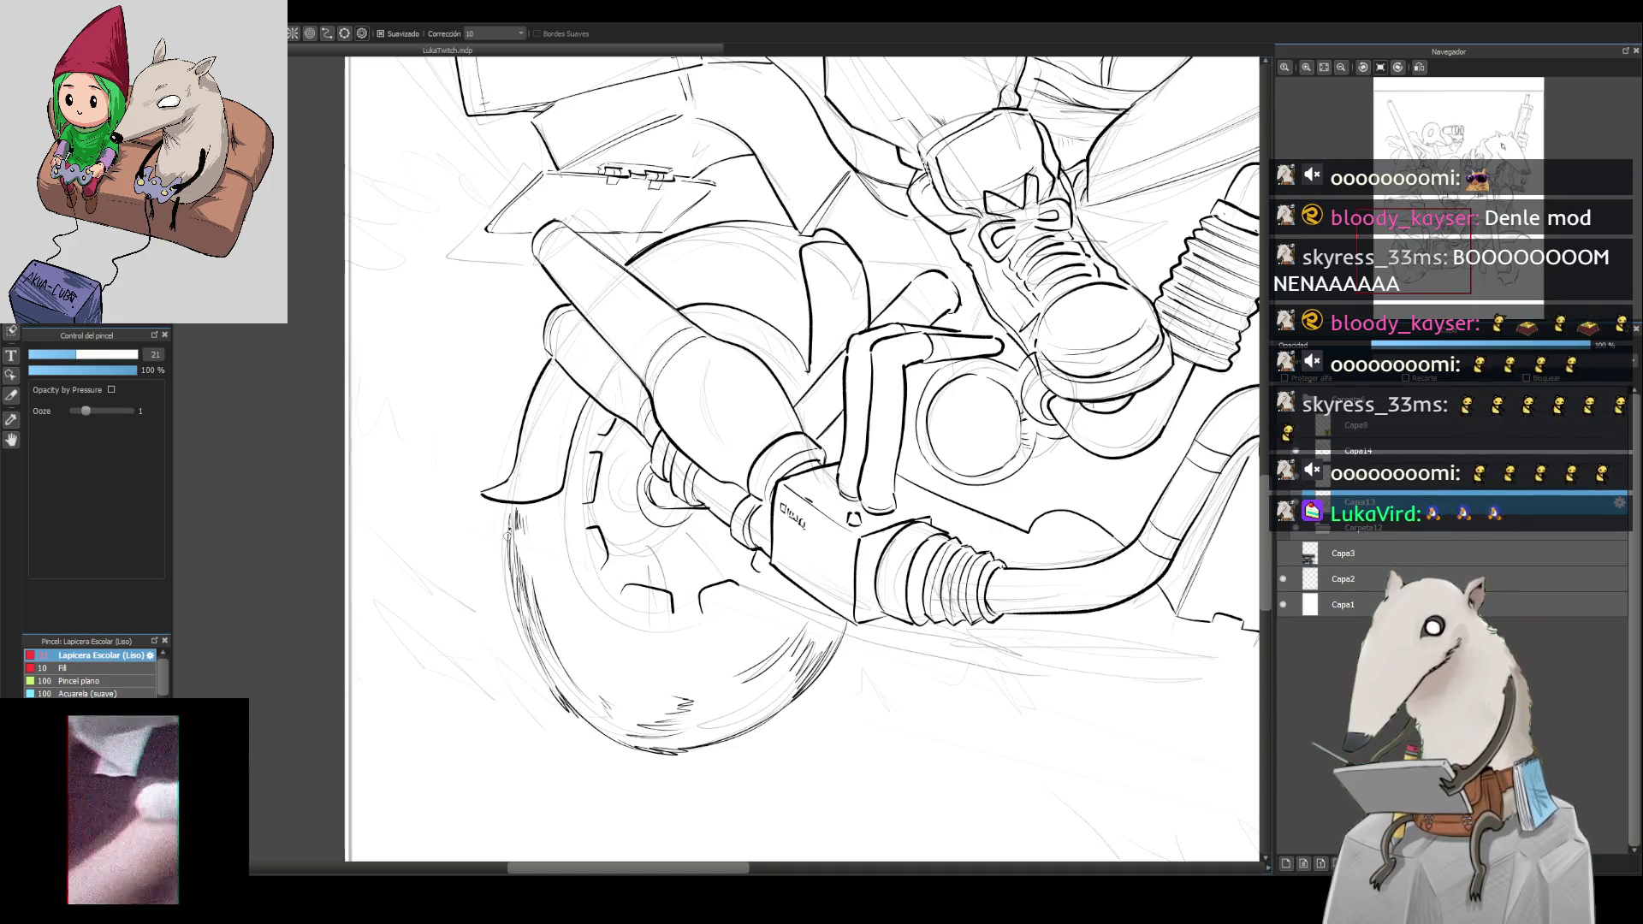
Step: Zoom out to frame the bike and toggle the ink layer to compare it with the sketch
key("ctrl+minus")
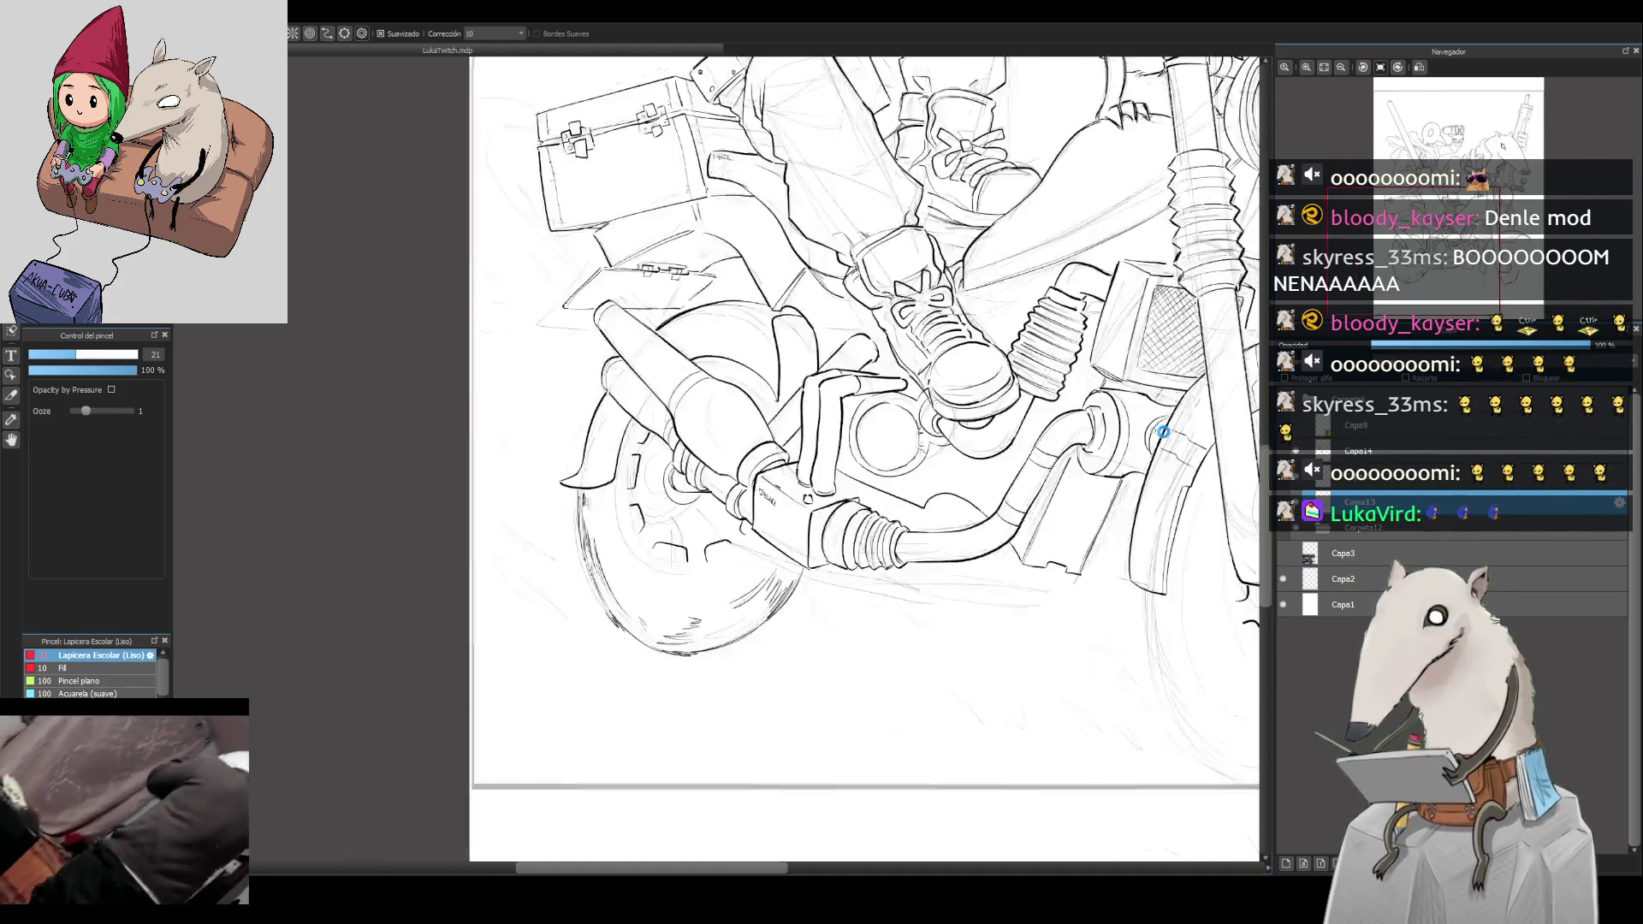
key("ctrl+minus")
key("ctrl+minus")
key("ctrl+plus")
key("ctrl+minus")
key("ctrl+plus")
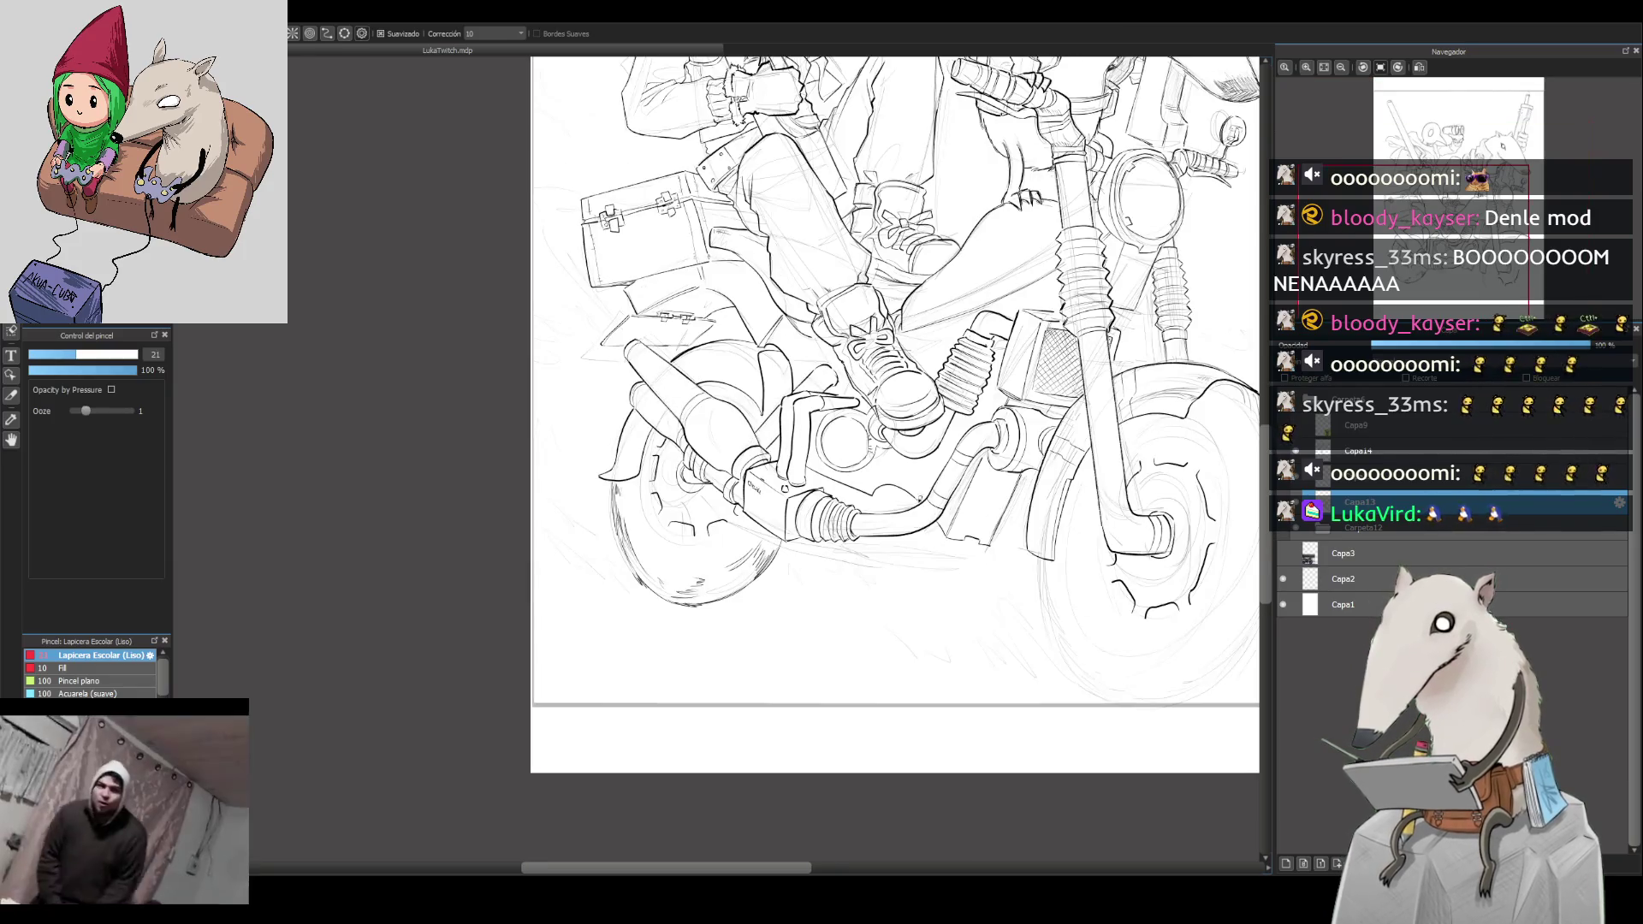
left_click(1287, 489)
left_click(1286, 490)
left_click(1286, 490)
left_click(1286, 490)
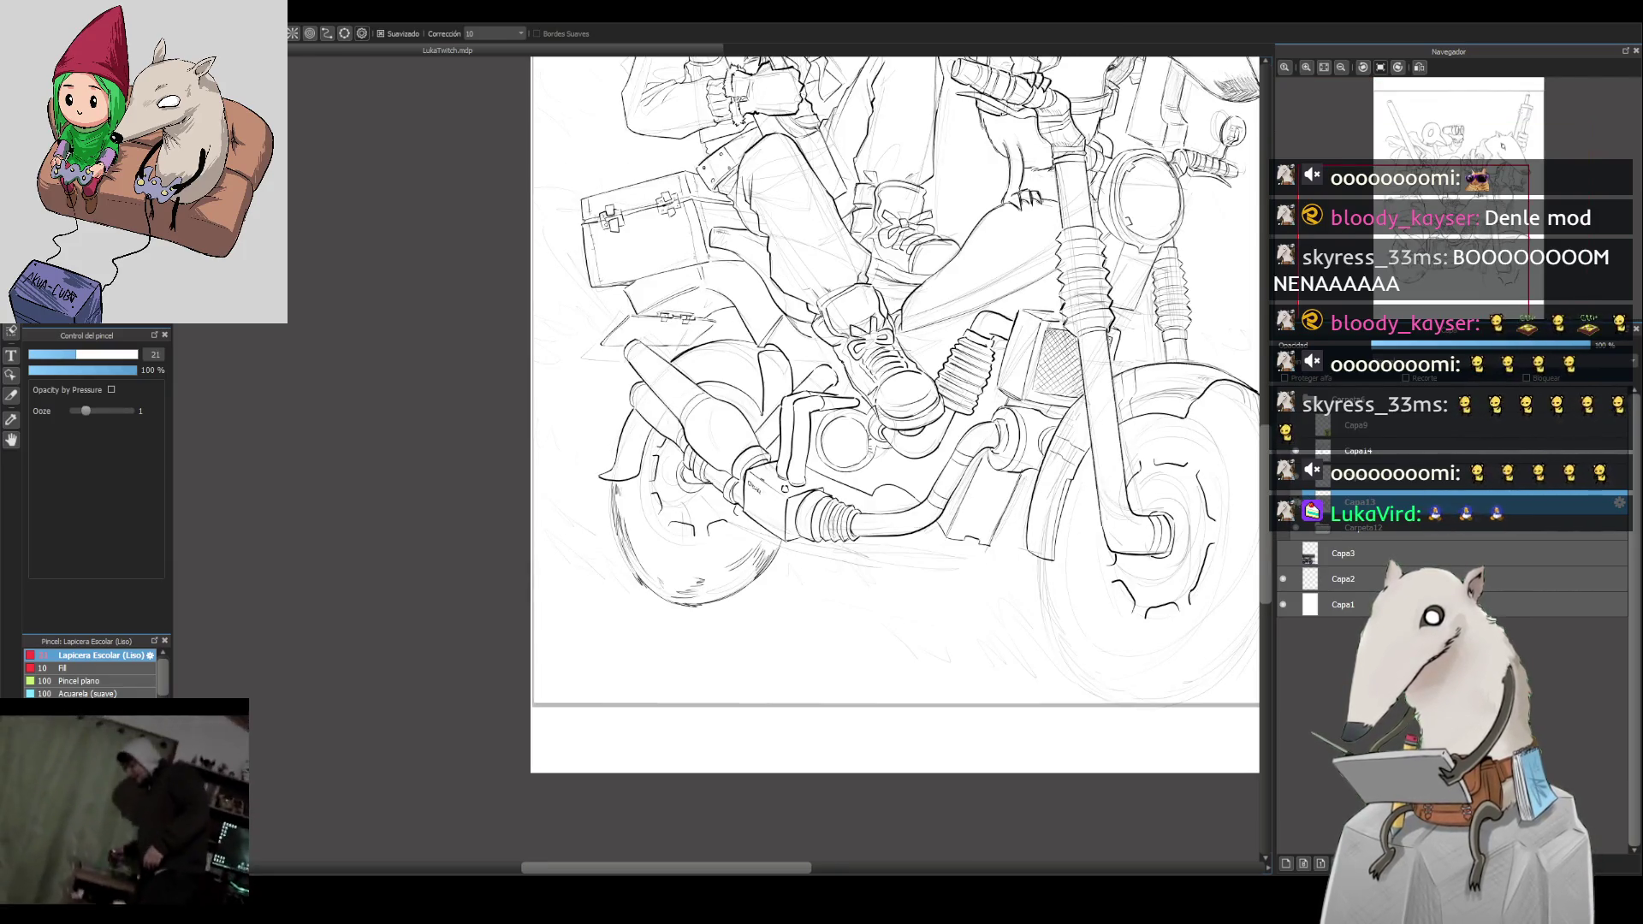
left_click(1287, 490)
left_click(1286, 489)
Step: Select the inked lower wheel piece and transform it with free distortion off, shrinking it and nudging it left and up
key("m")
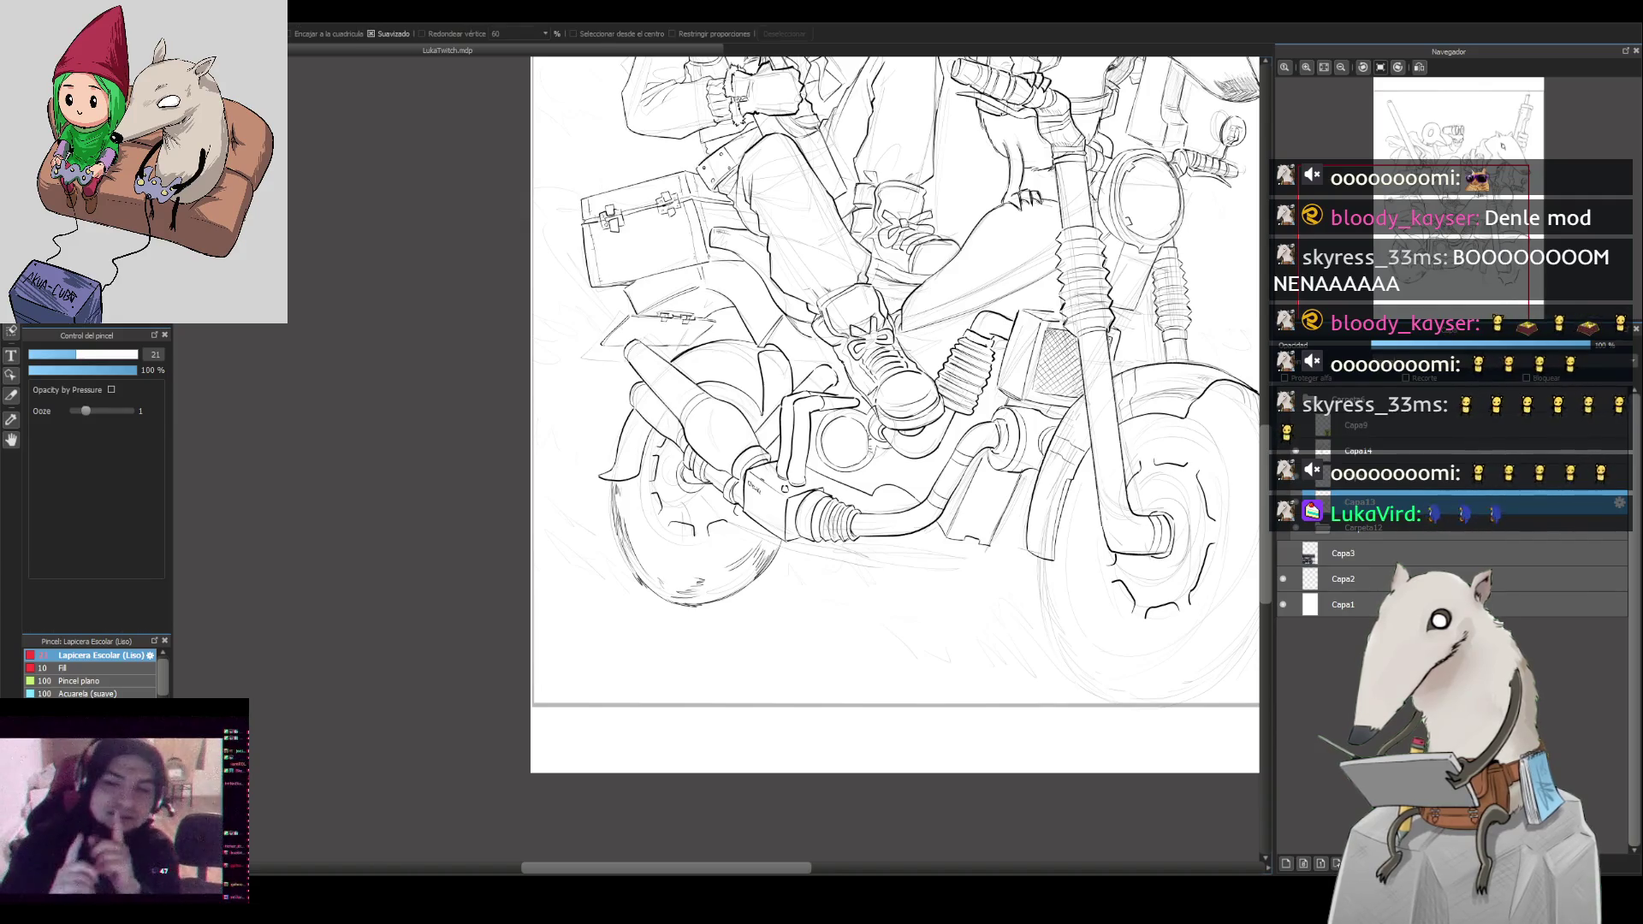
mouse_move(655, 538)
left_mouse_down()
mouse_move(786, 549)
mouse_move(773, 609)
left_mouse_up()
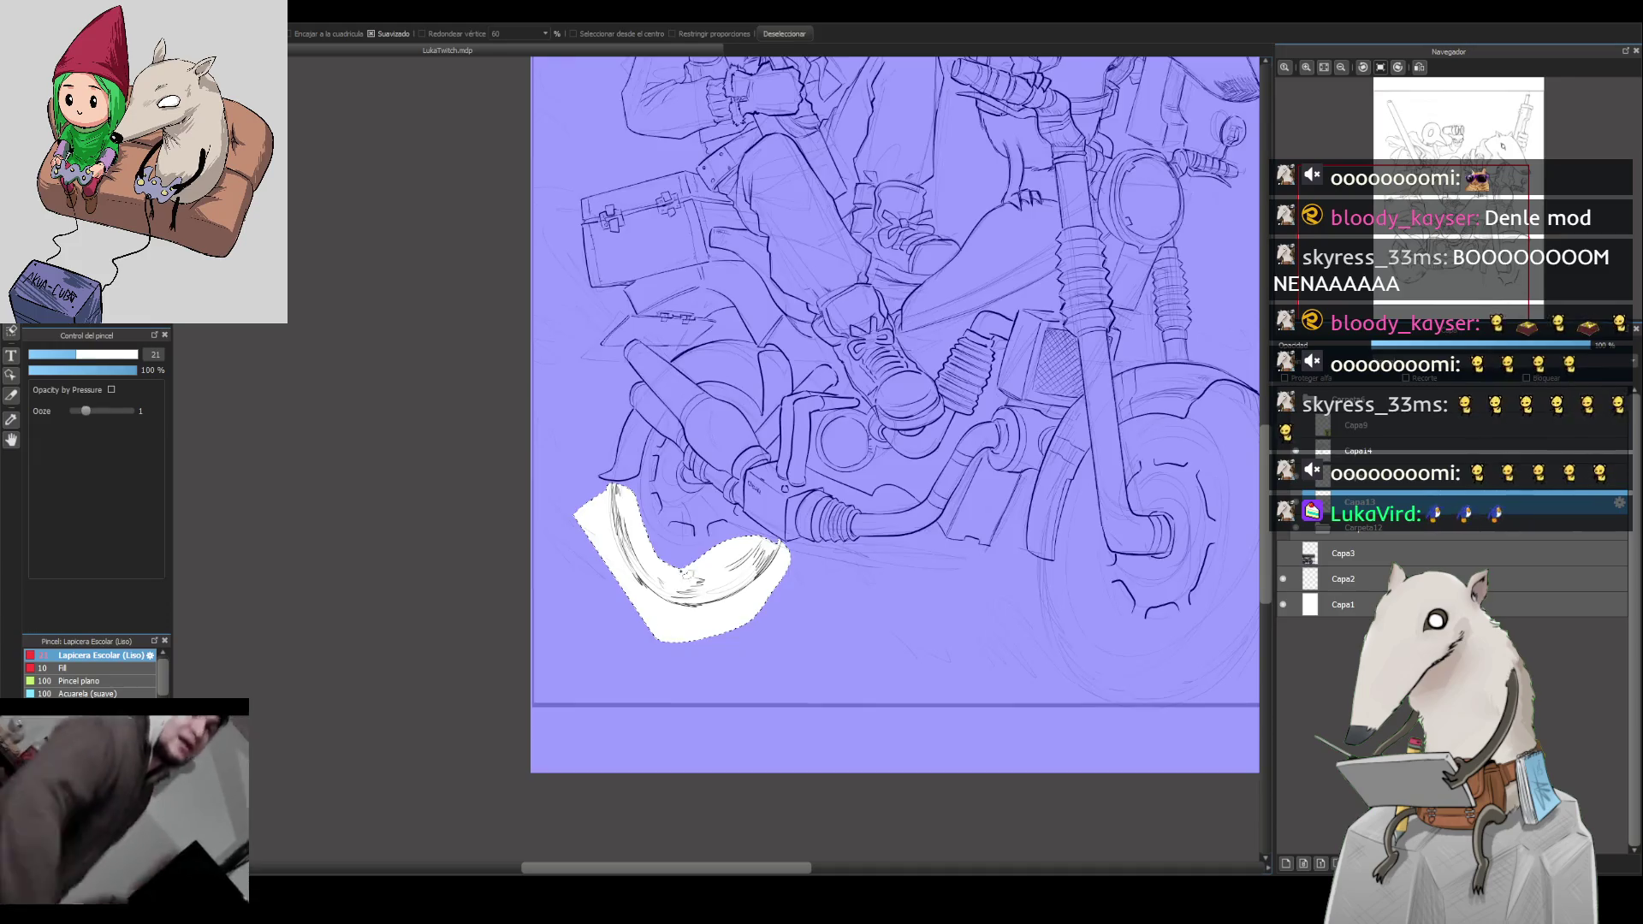
key("ctrl+t")
left_click(1036, 844)
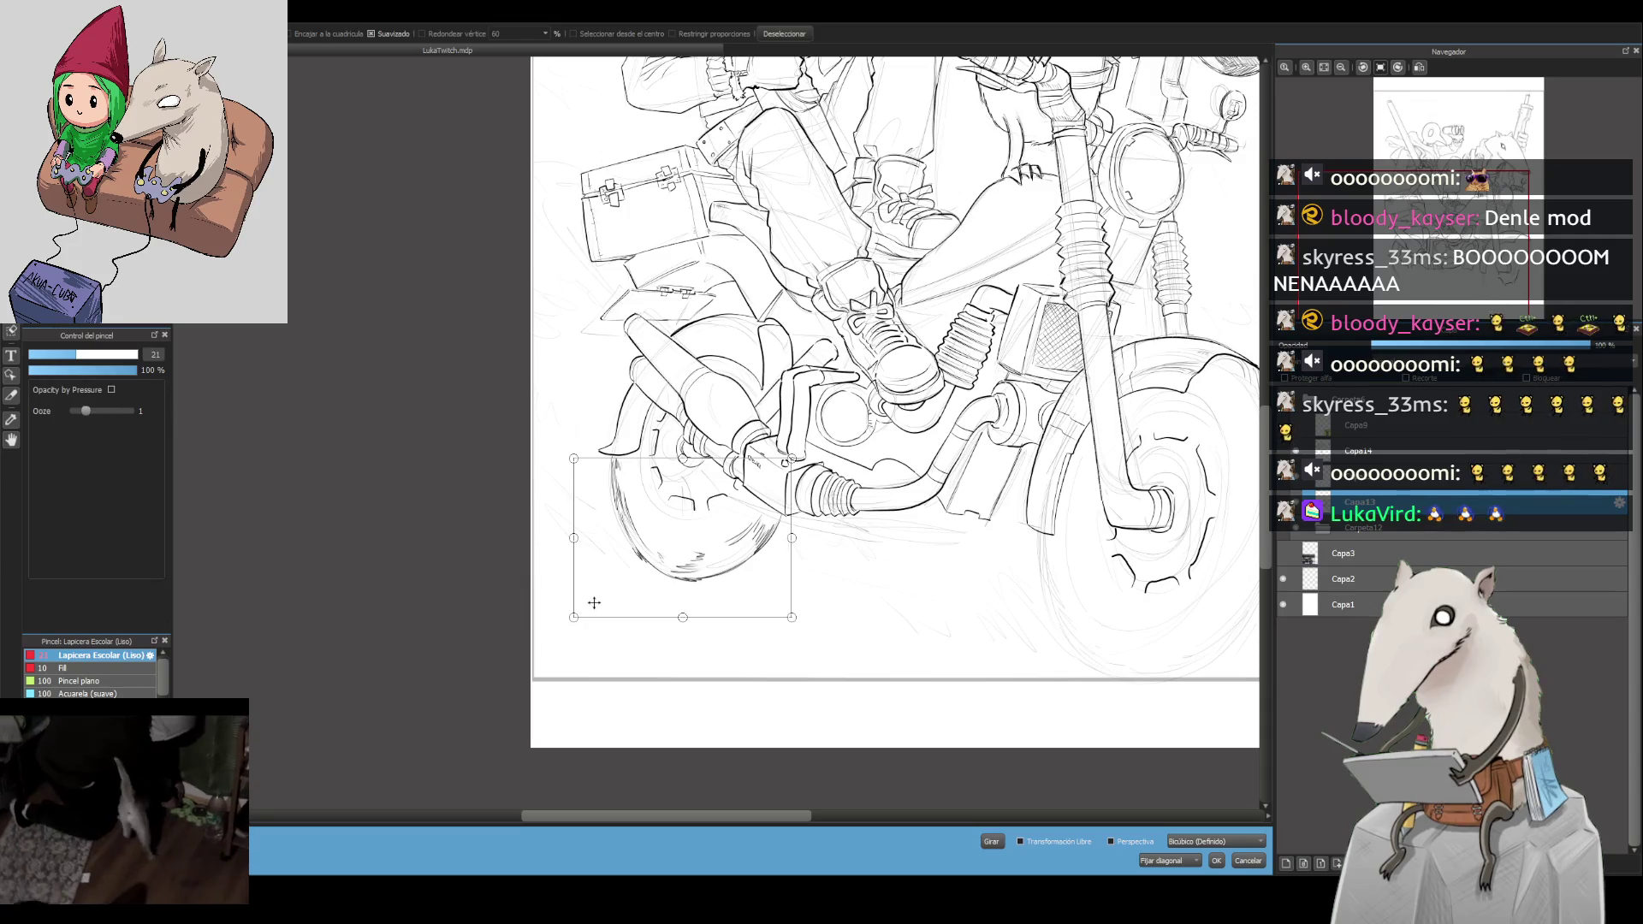
left_click_drag(573, 617, 592, 607)
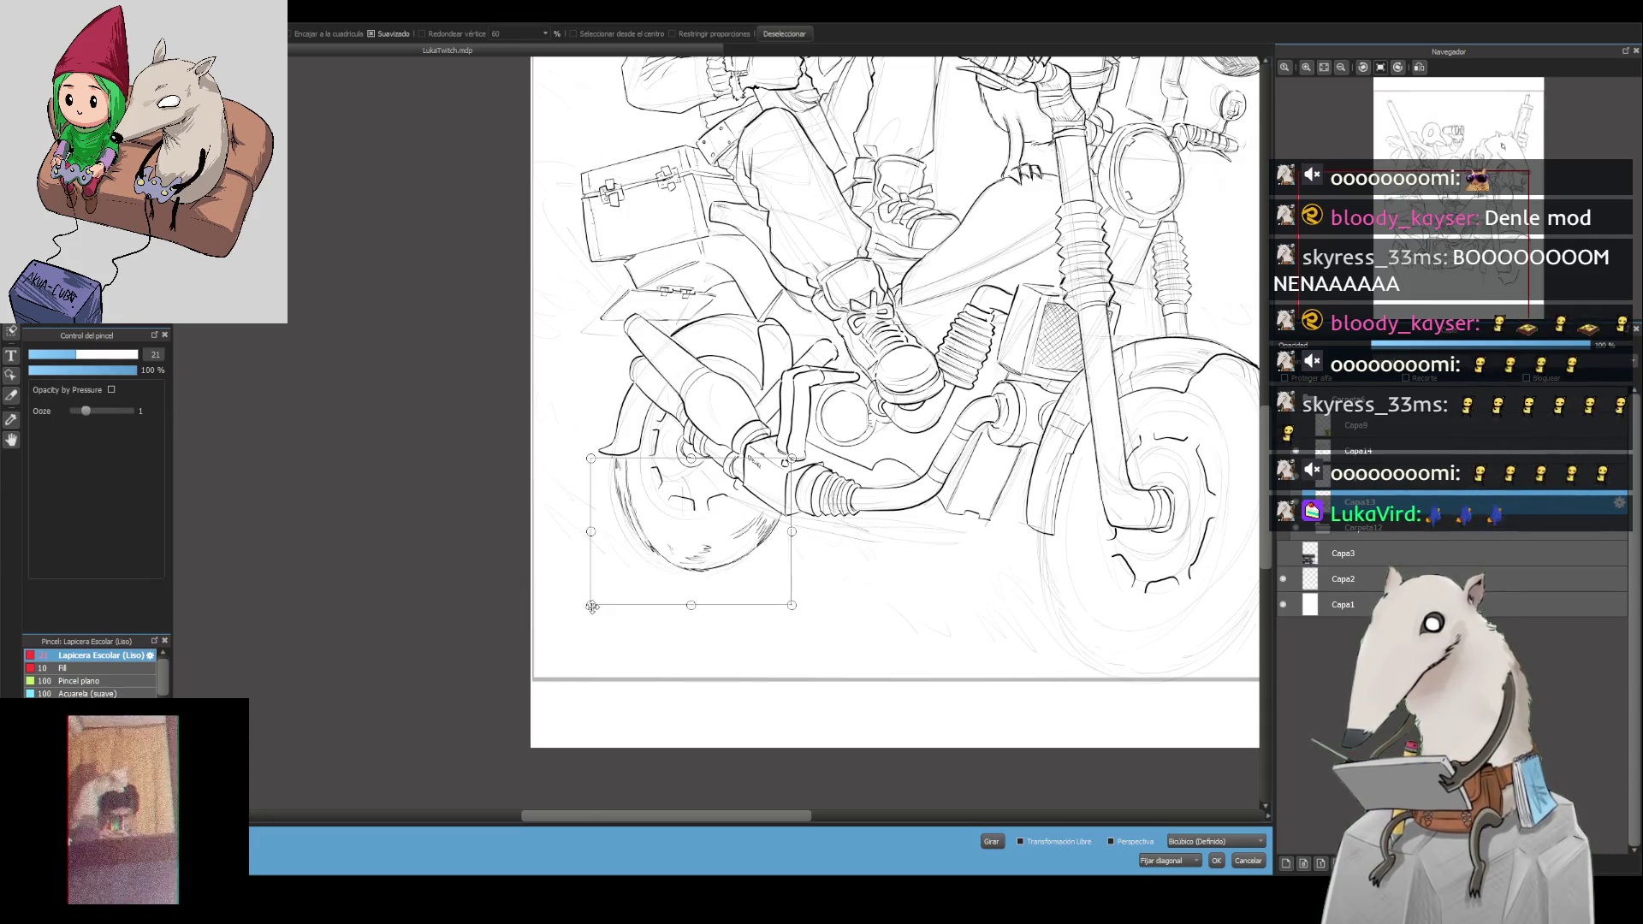
left_click_drag(728, 553, 733, 547)
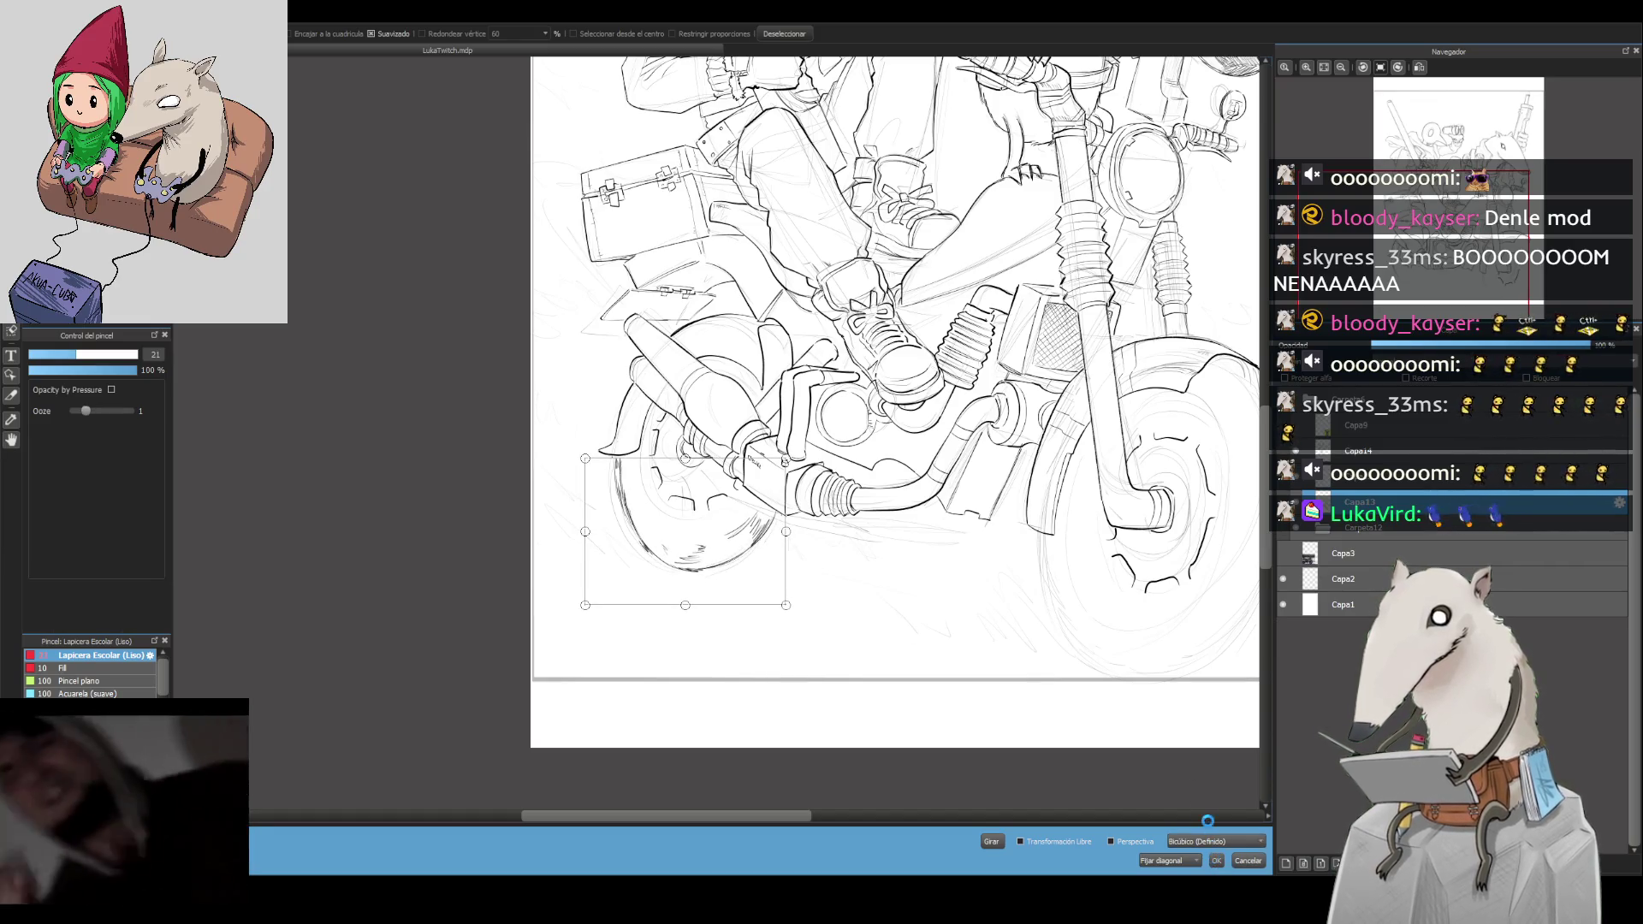
left_click(1216, 861)
key("b")
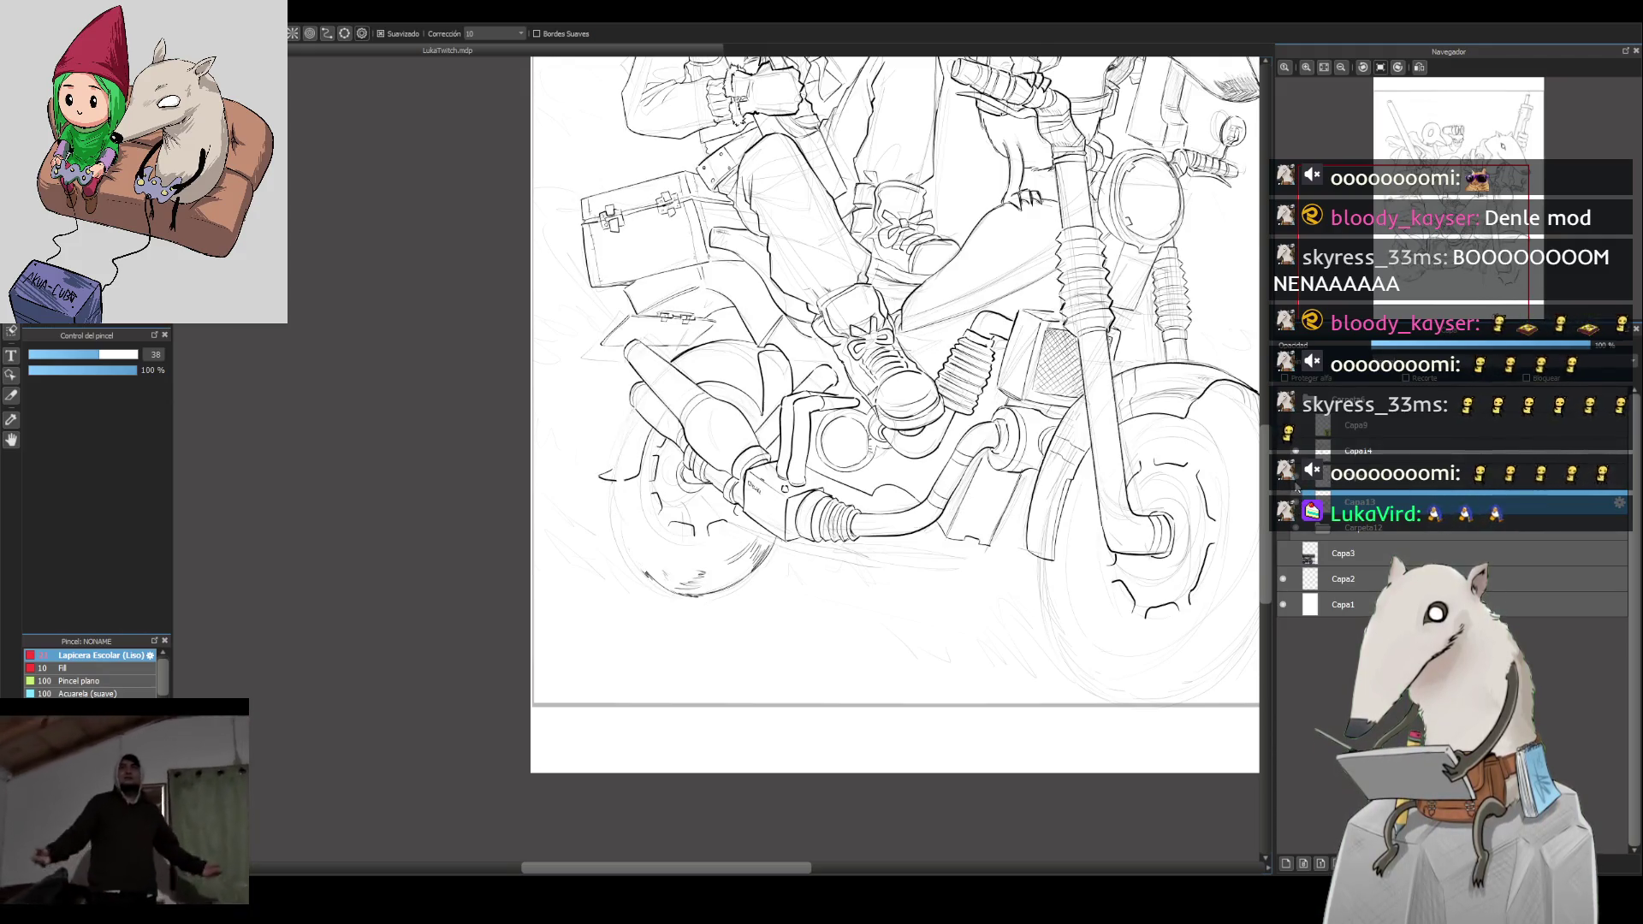
Step: Ink an arc and hatching strokes on the rear wheel's left edge, resetting the view rotation
left_click_drag(633, 409, 646, 572)
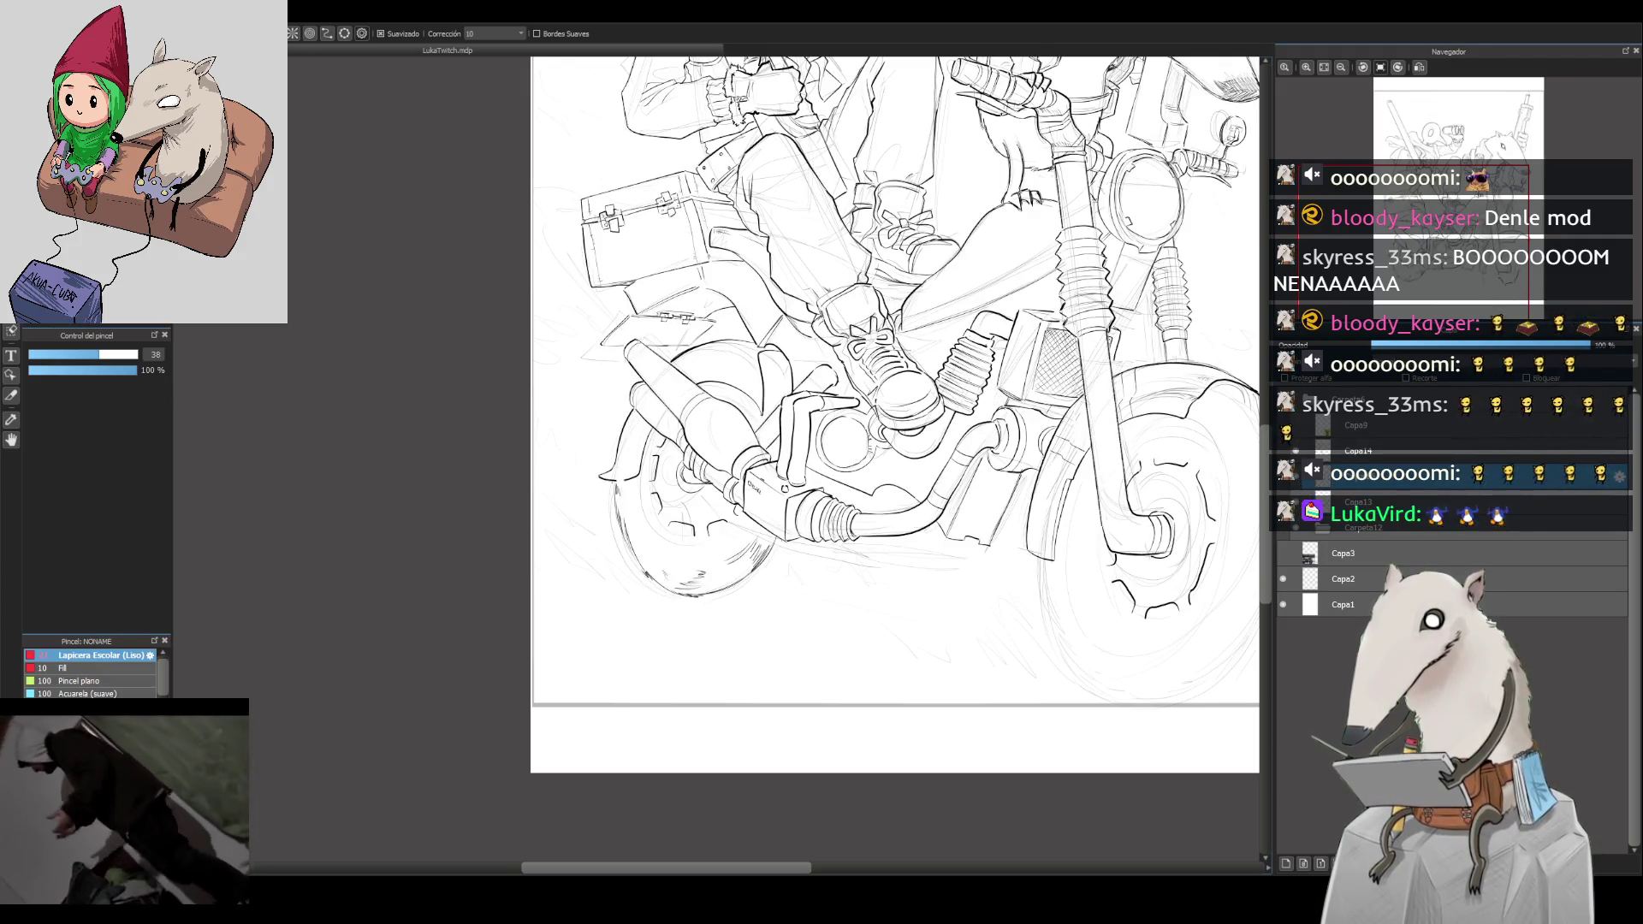
left_click(101, 655)
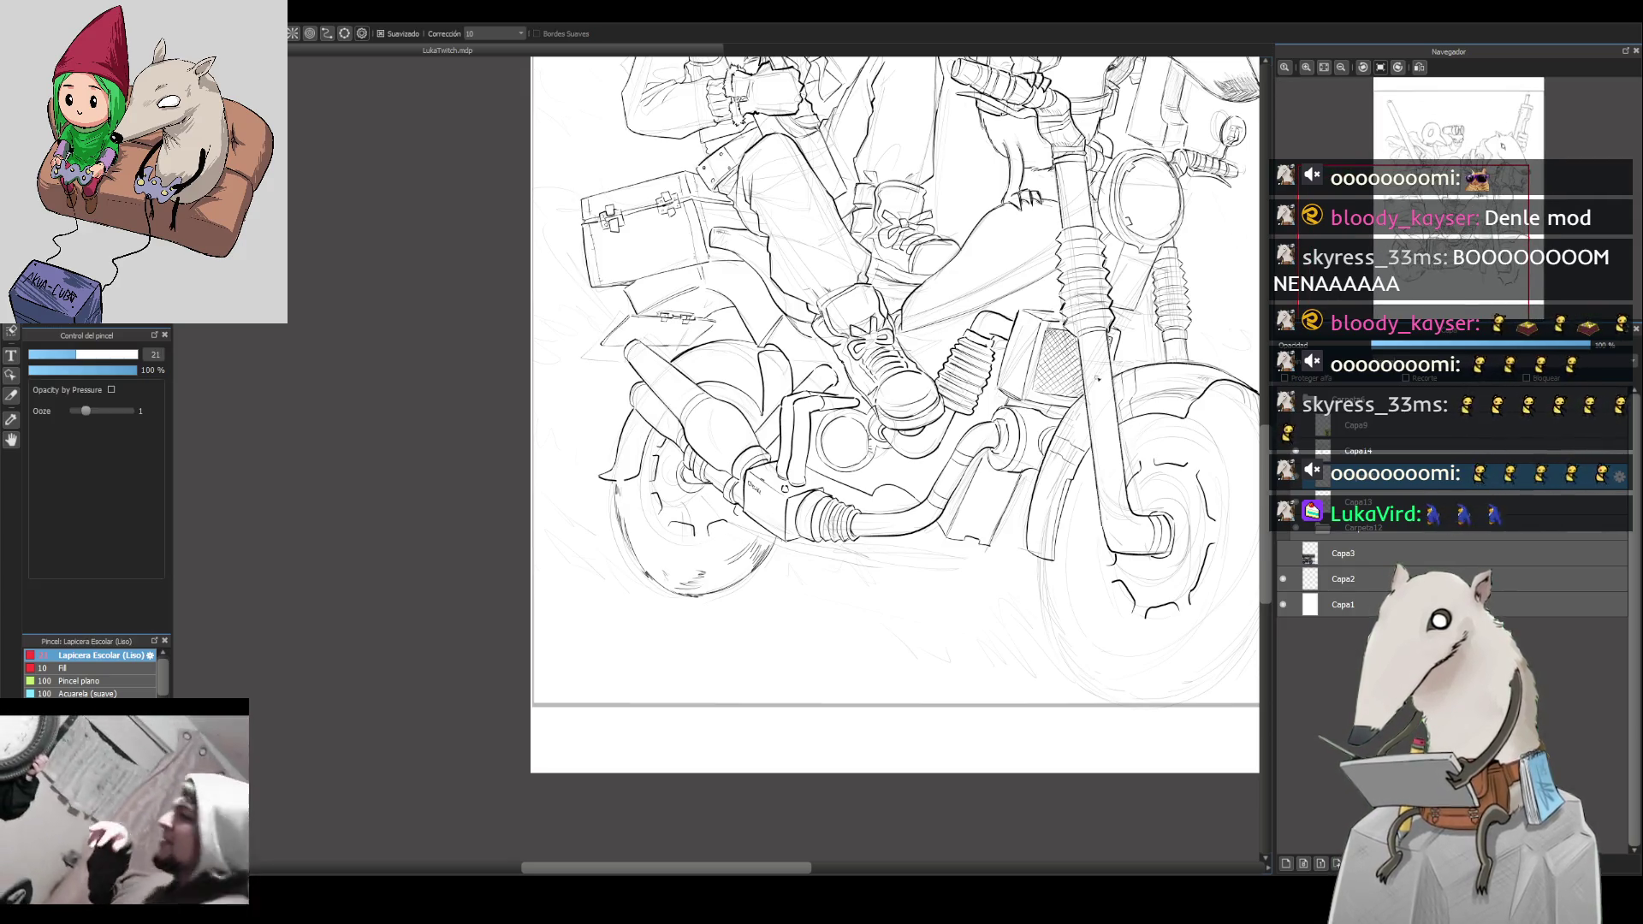
left_click(1399, 66)
scroll(1409, 66, "down", 3)
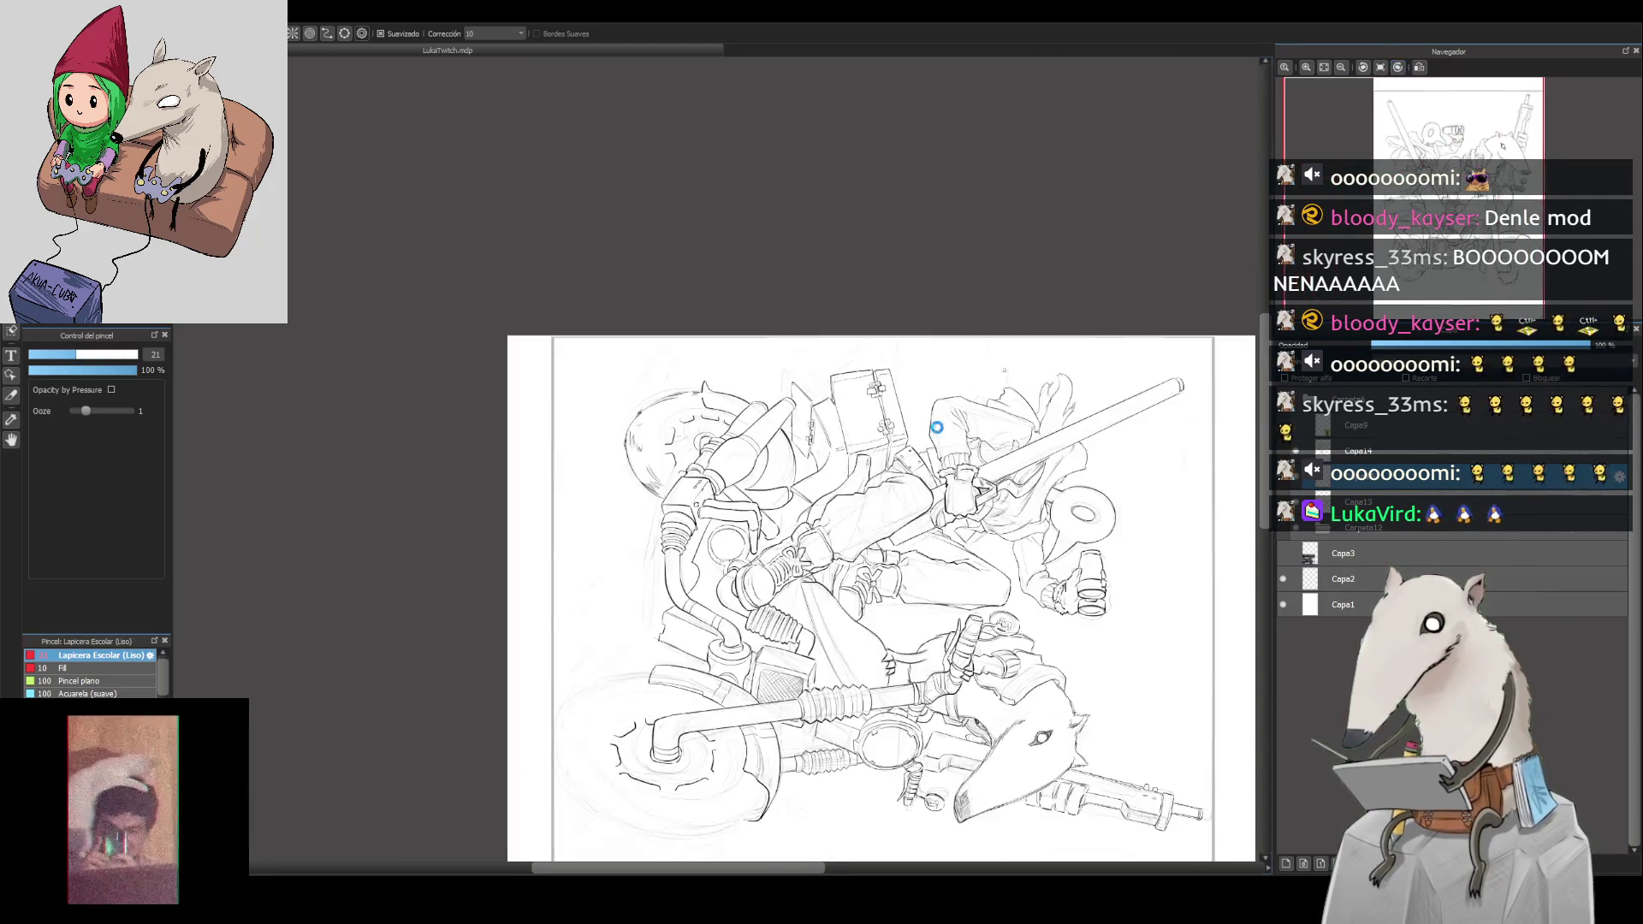
scroll(1399, 67, "up", 3)
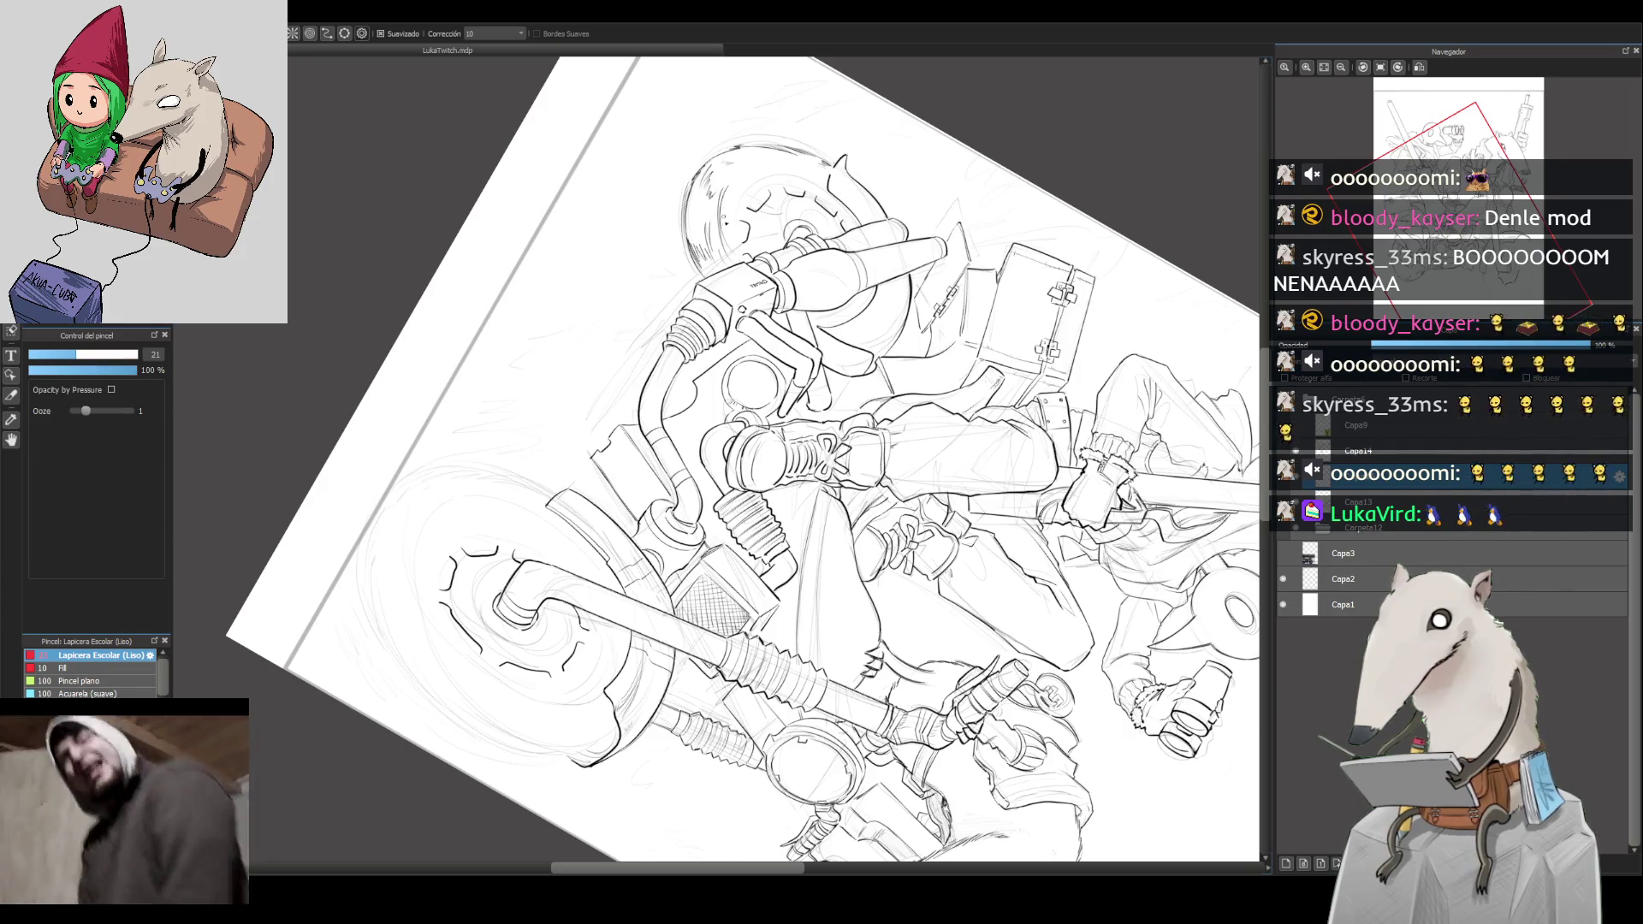
left_click(1397, 68)
left_click(1396, 69)
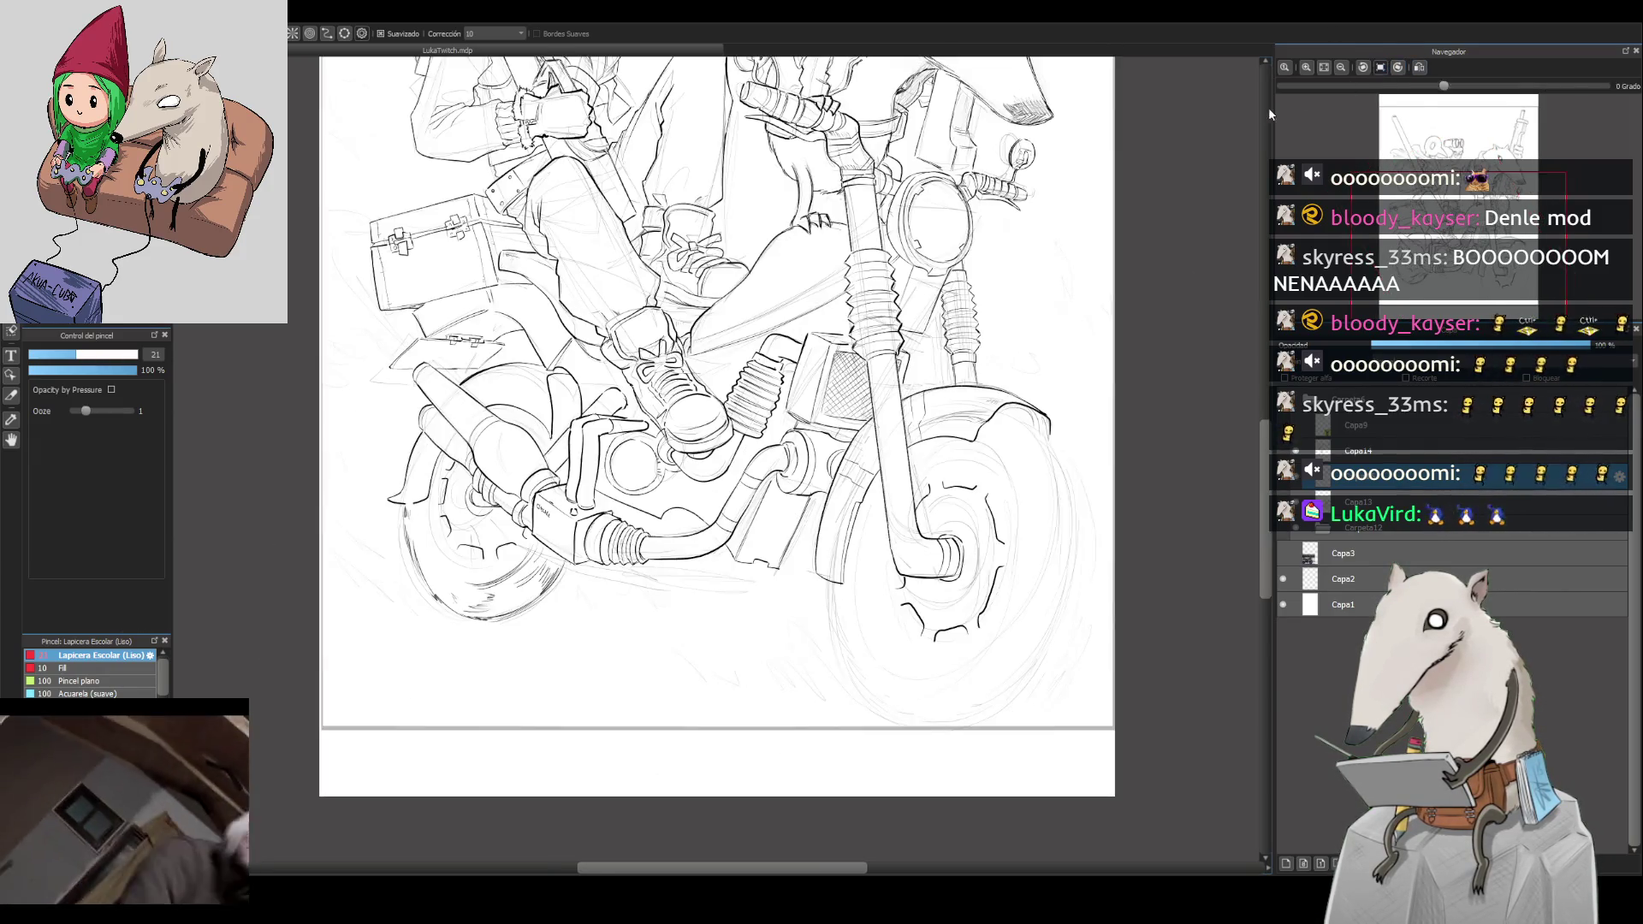
left_click_drag(445, 569, 420, 510)
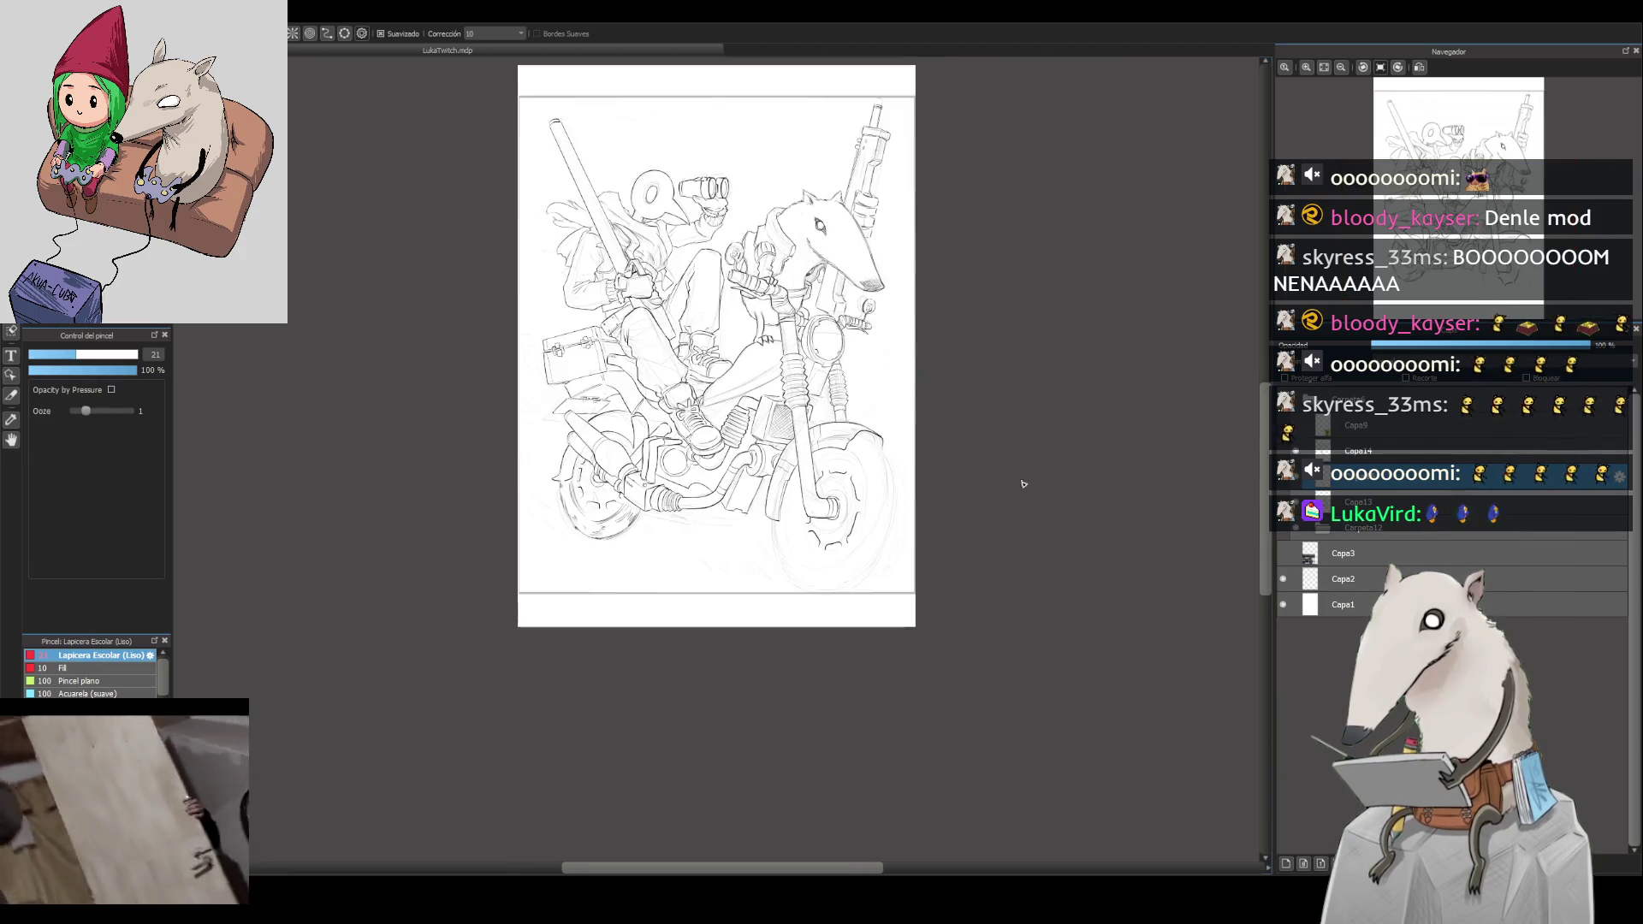
Step: Ink a line along the front fender's edge and short marks on the front wheel
scroll(1025, 491, "down", 2)
left_click_drag(1030, 467, 1016, 531)
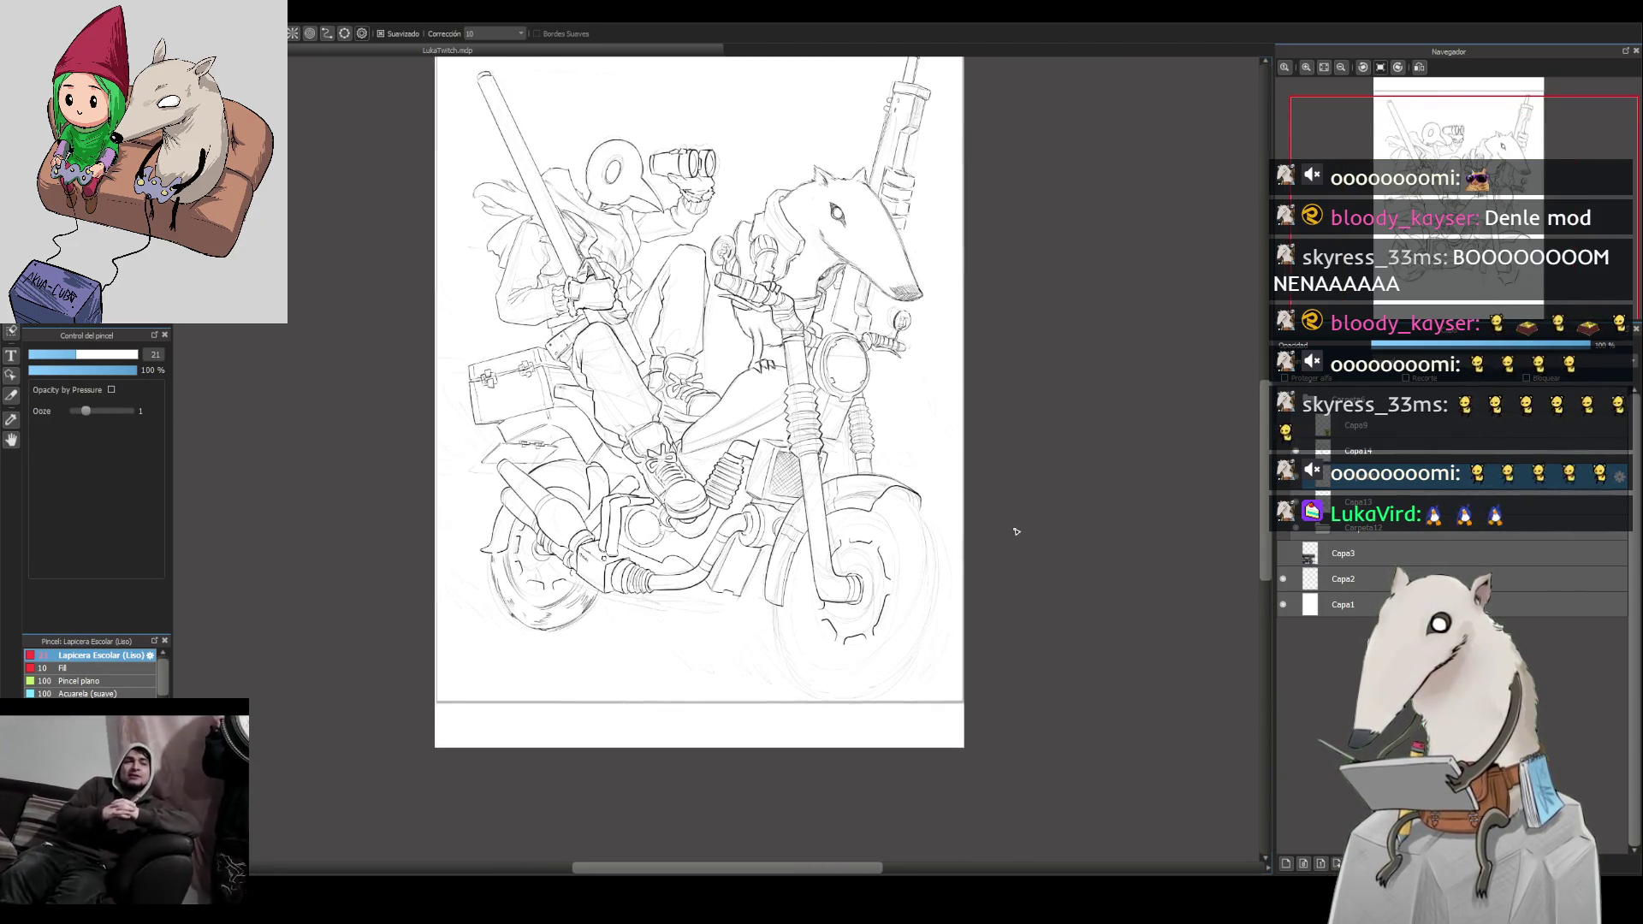
left_click_drag(889, 495, 921, 517)
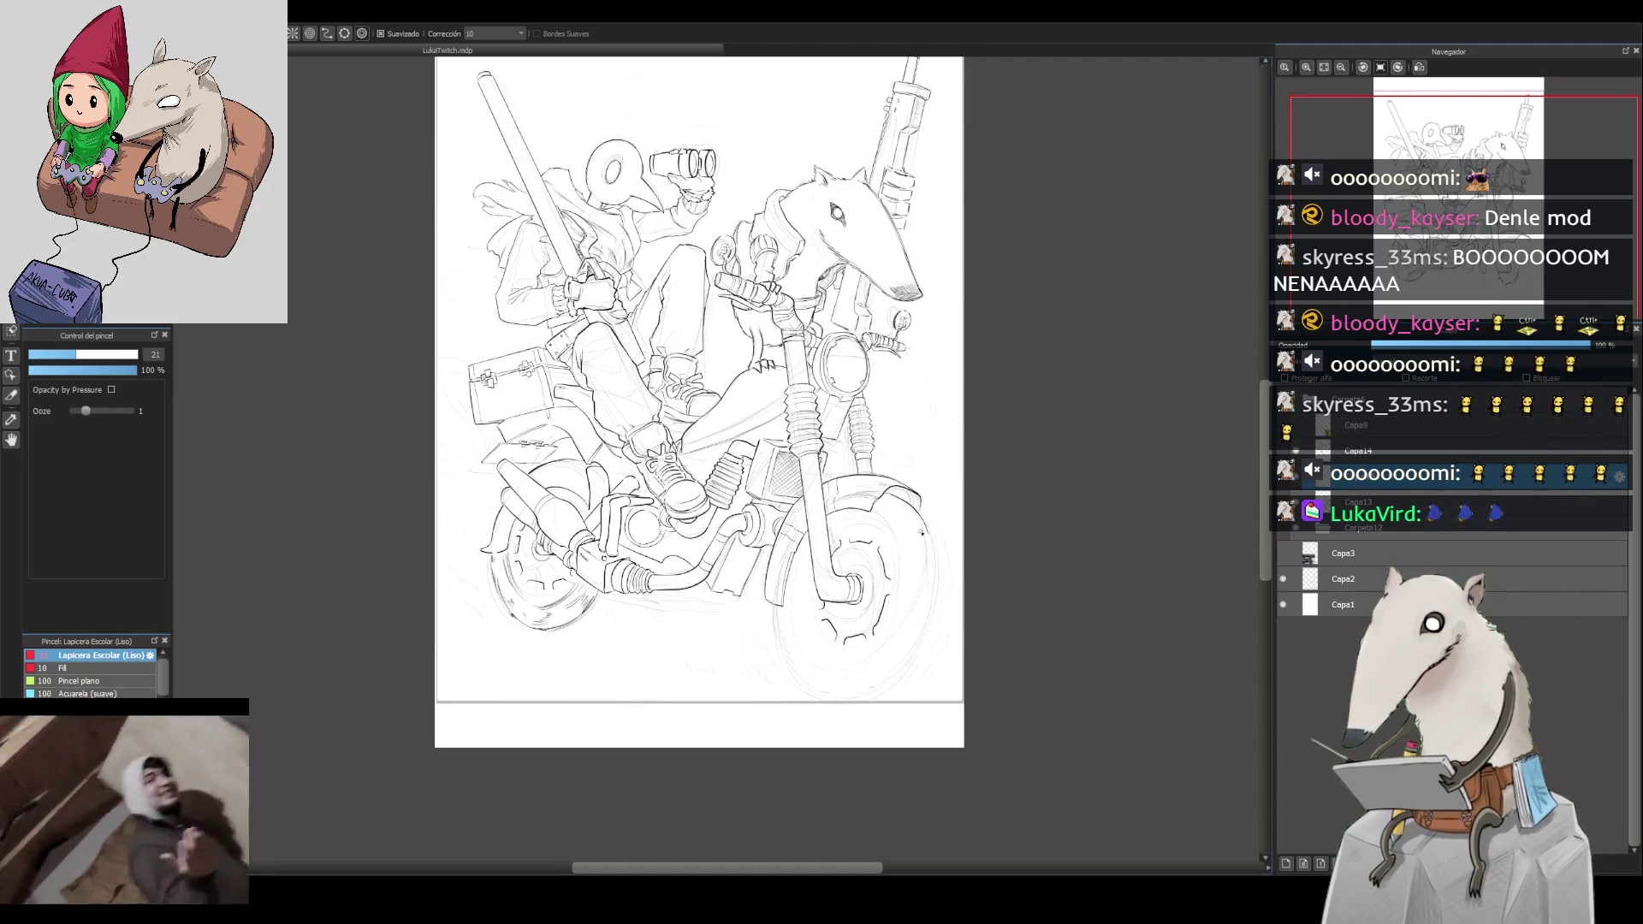
left_click_drag(893, 508, 907, 532)
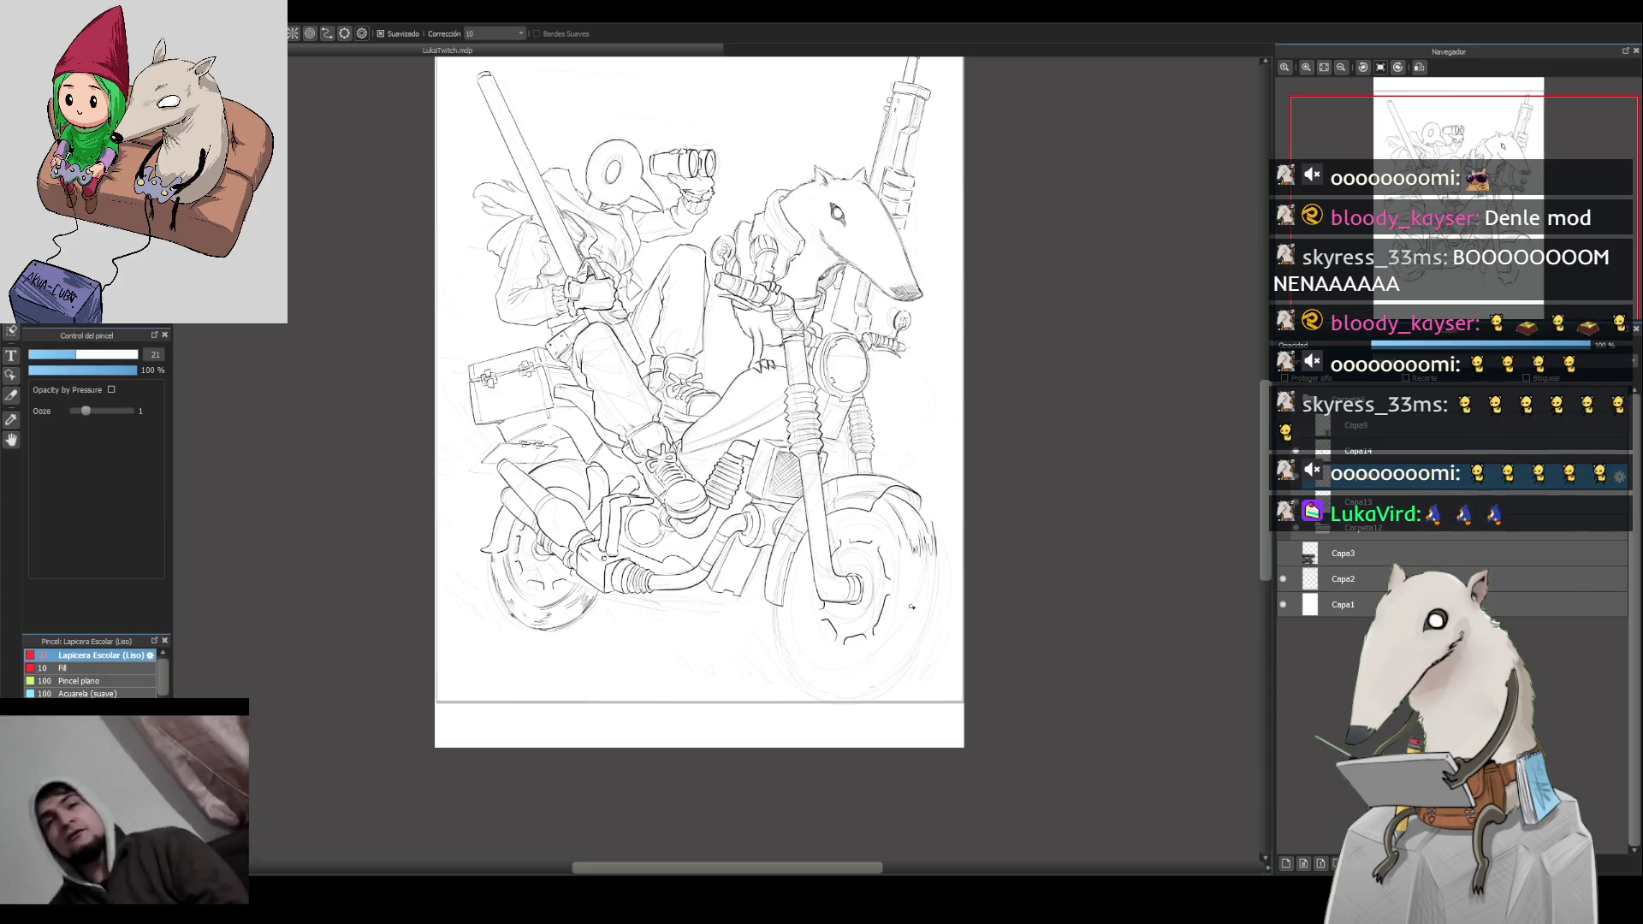
mouse_move(912, 612)
left_mouse_down()
mouse_move(910, 638)
mouse_move(936, 630)
left_mouse_up()
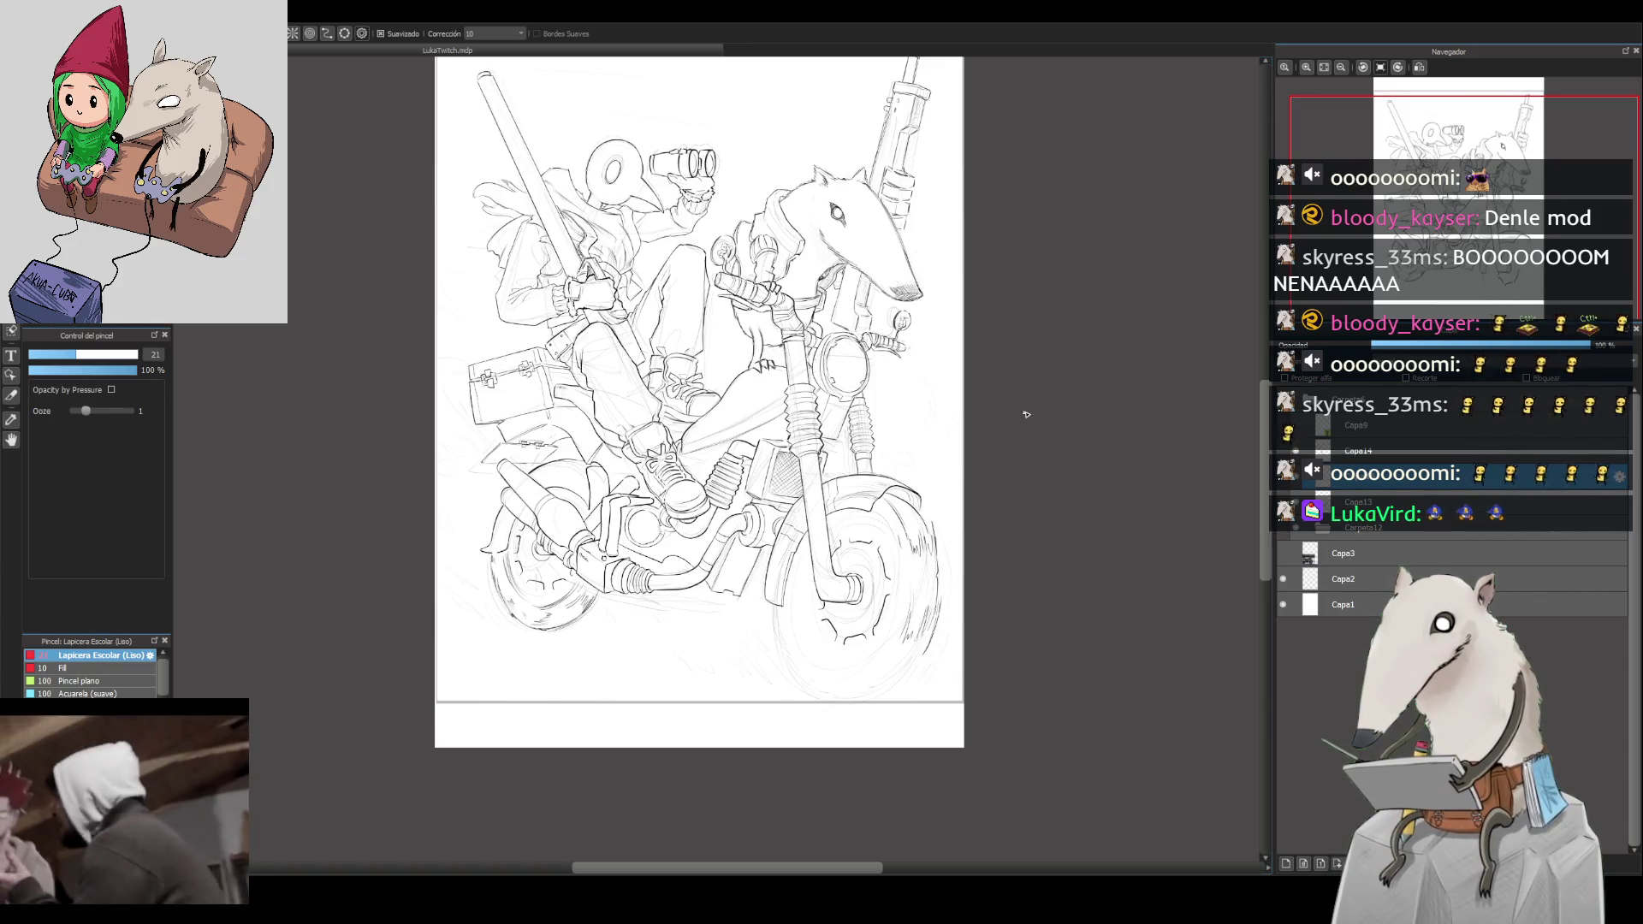
Step: With the view tilted, stroke along the wheel's edge, undo a stray stroke, then restore and mirror the view
left_click(1398, 67)
left_click(1398, 67)
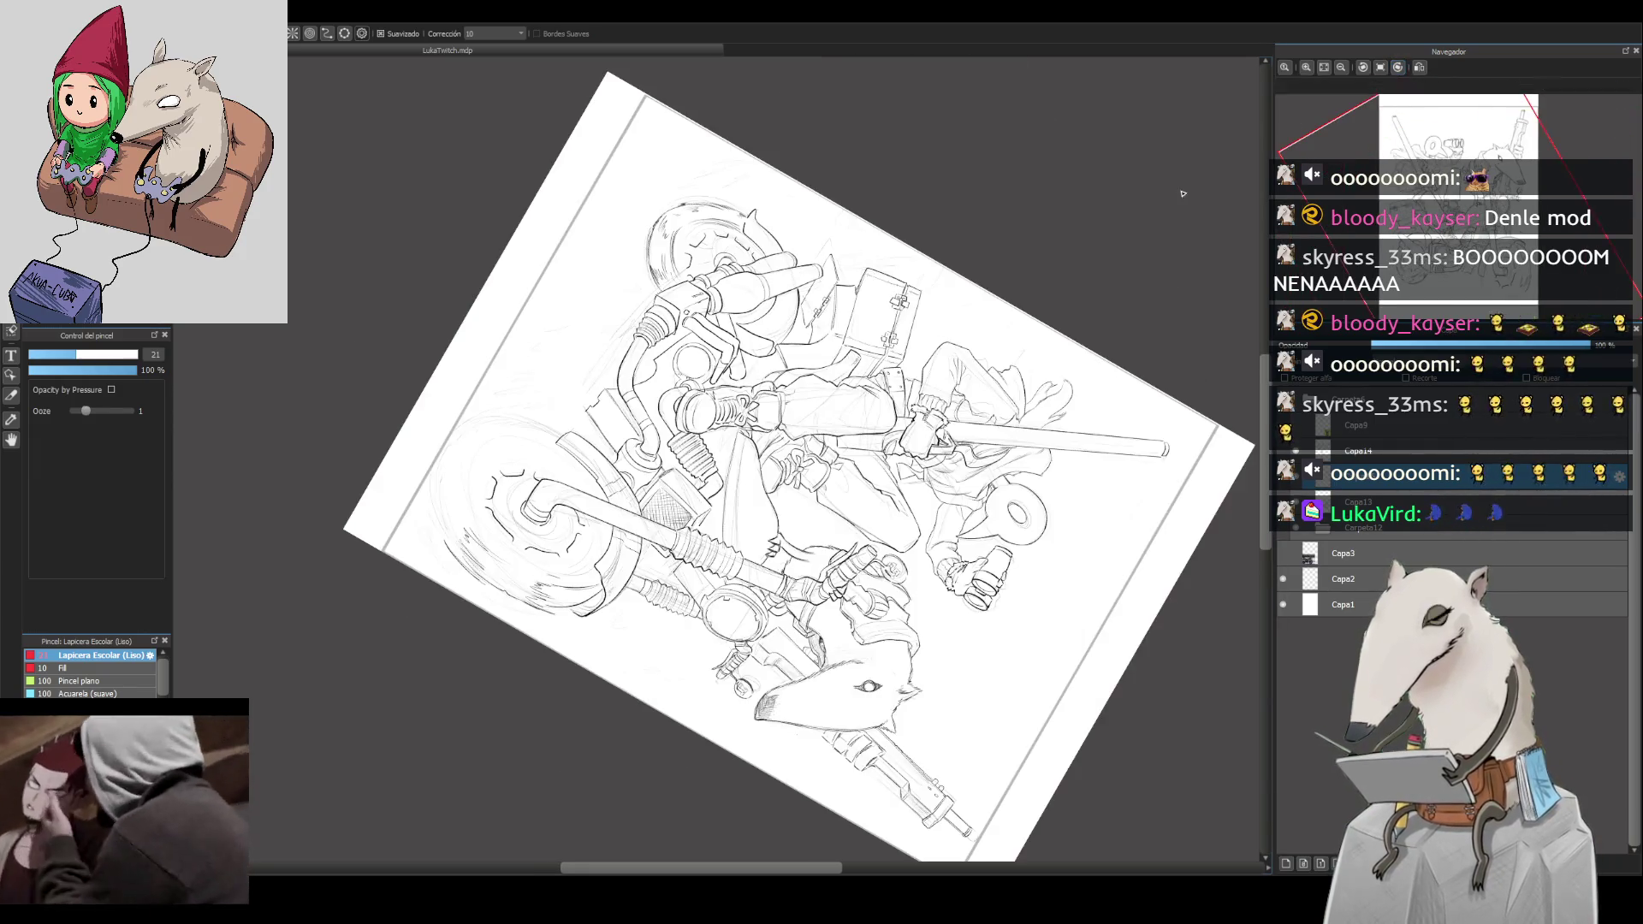
mouse_move(451, 549)
left_mouse_down()
mouse_move(433, 489)
mouse_move(463, 424)
left_mouse_up()
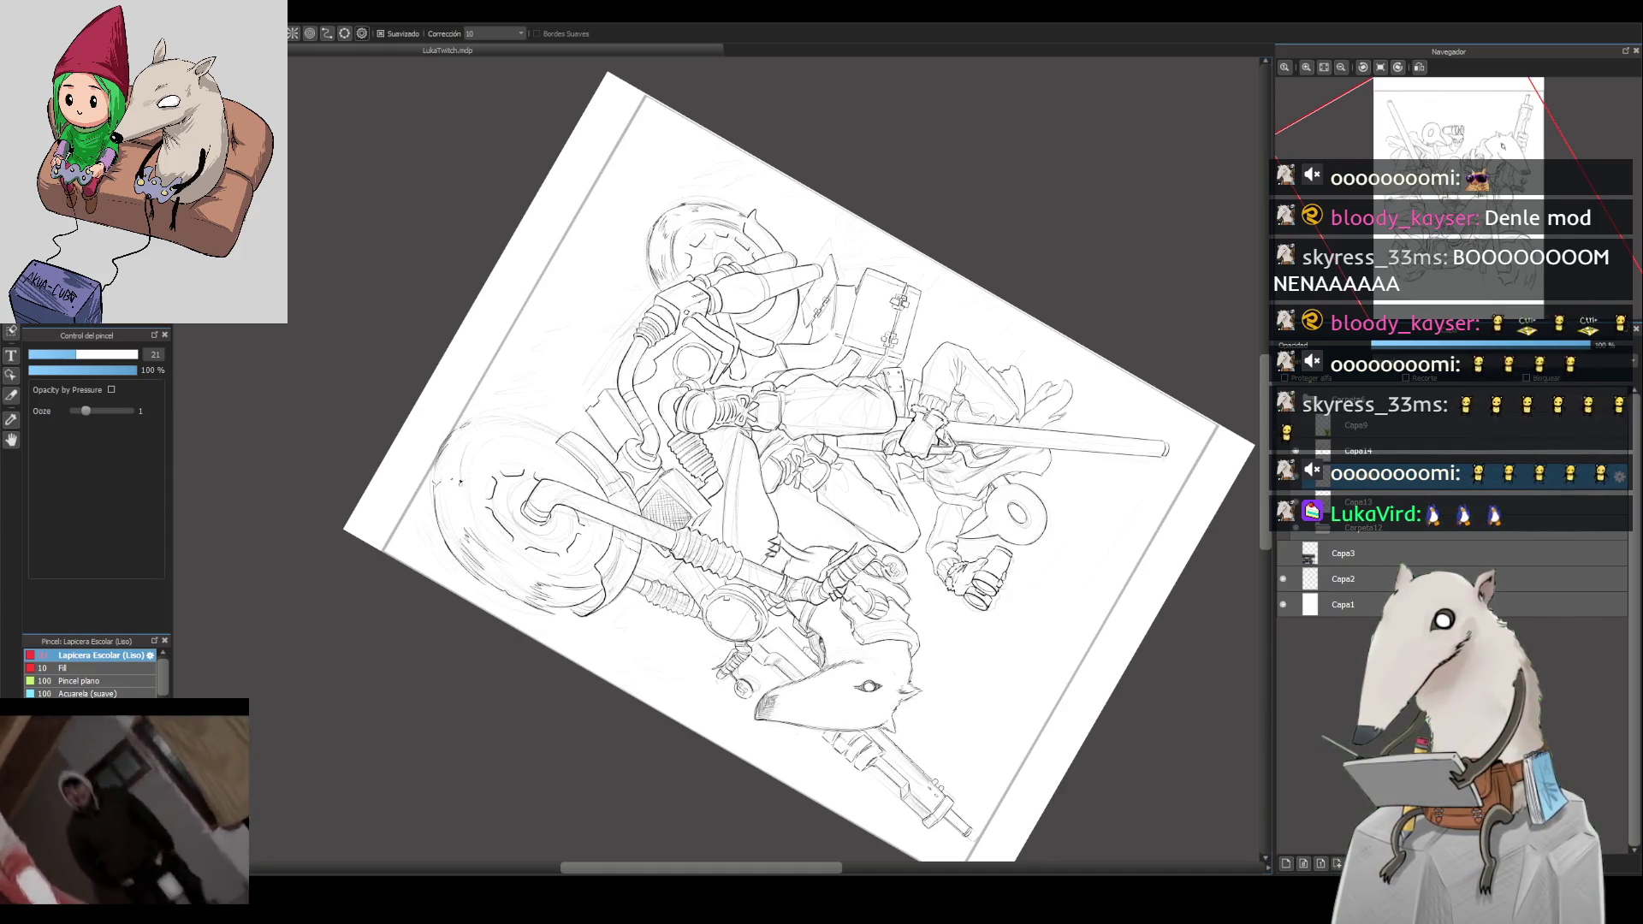
left_click_drag(471, 501, 466, 455)
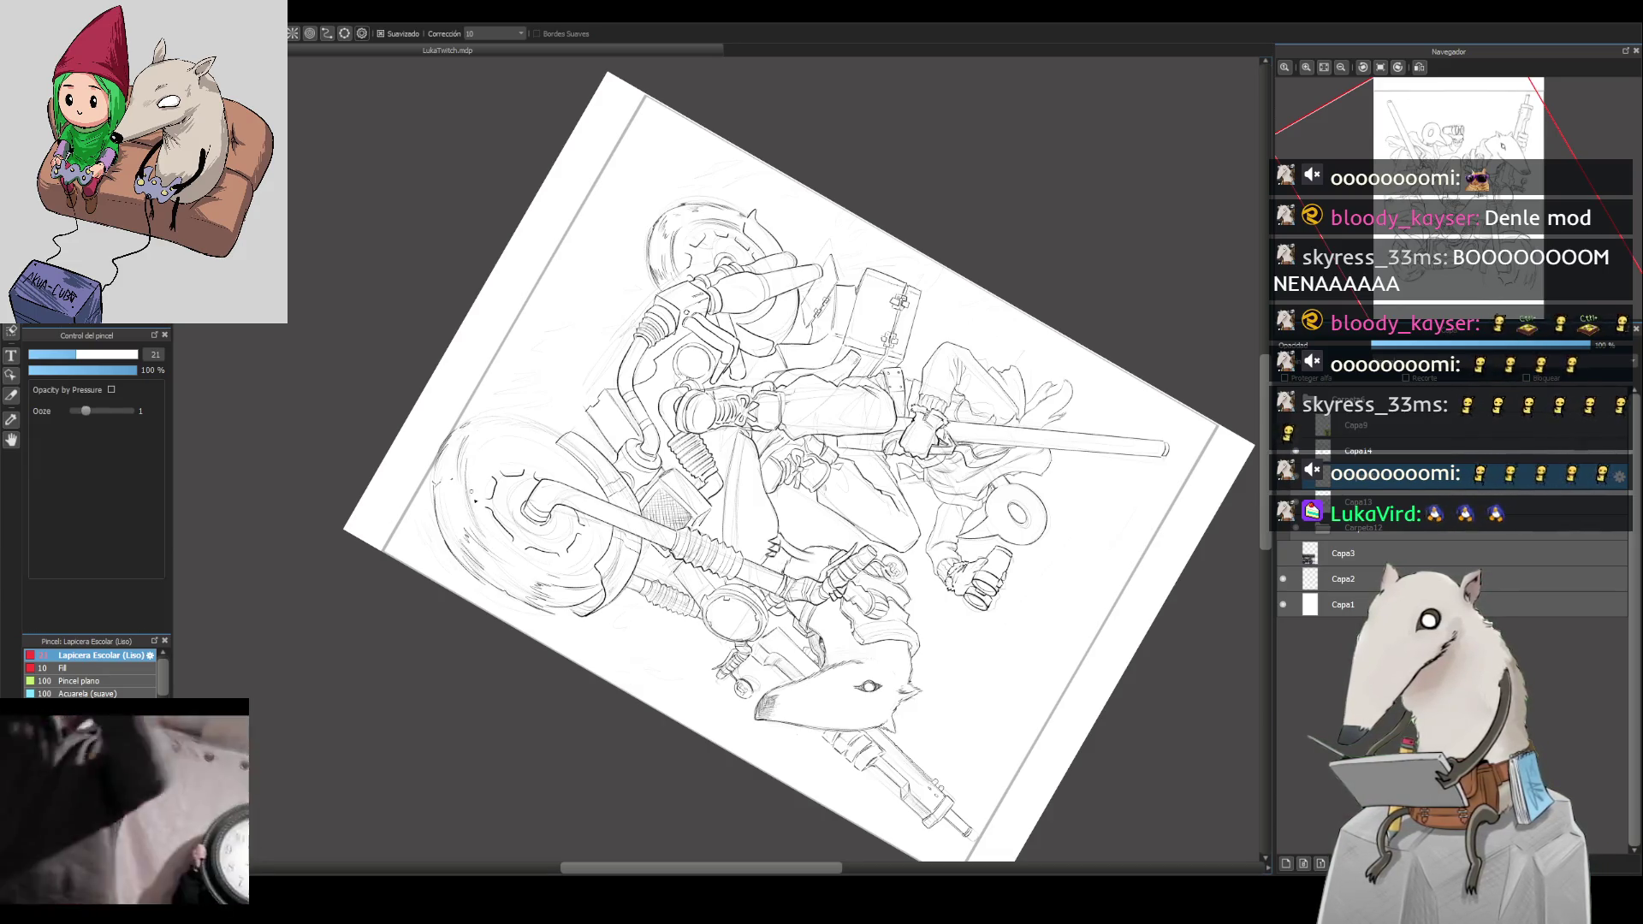
key("ctrl+z")
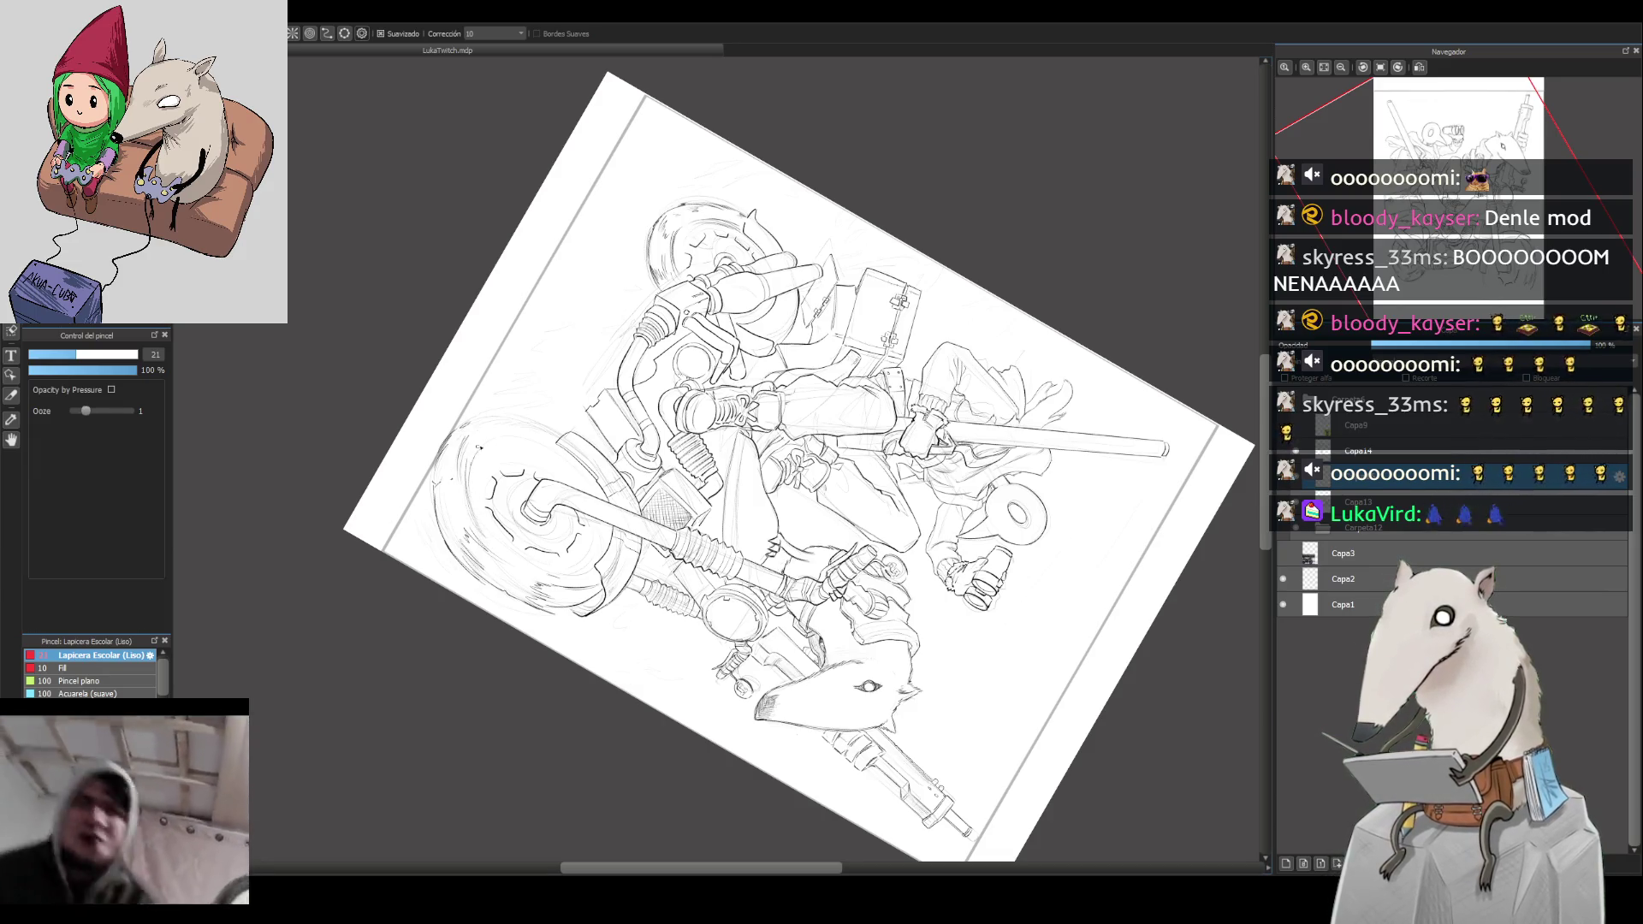
left_click(1398, 66)
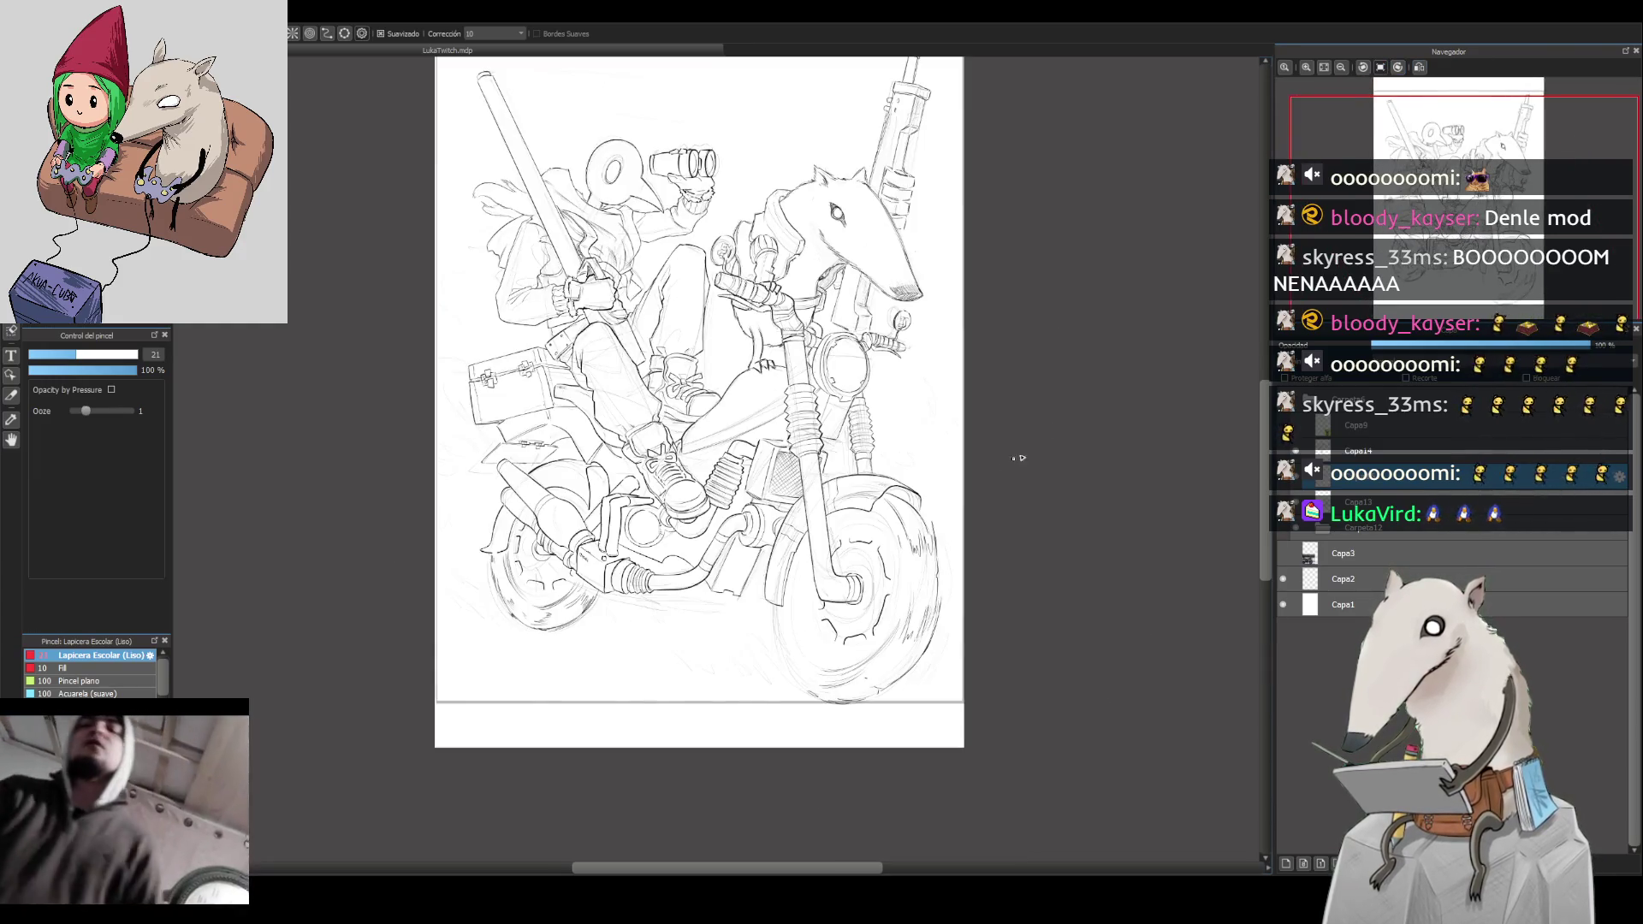
left_click(1420, 67)
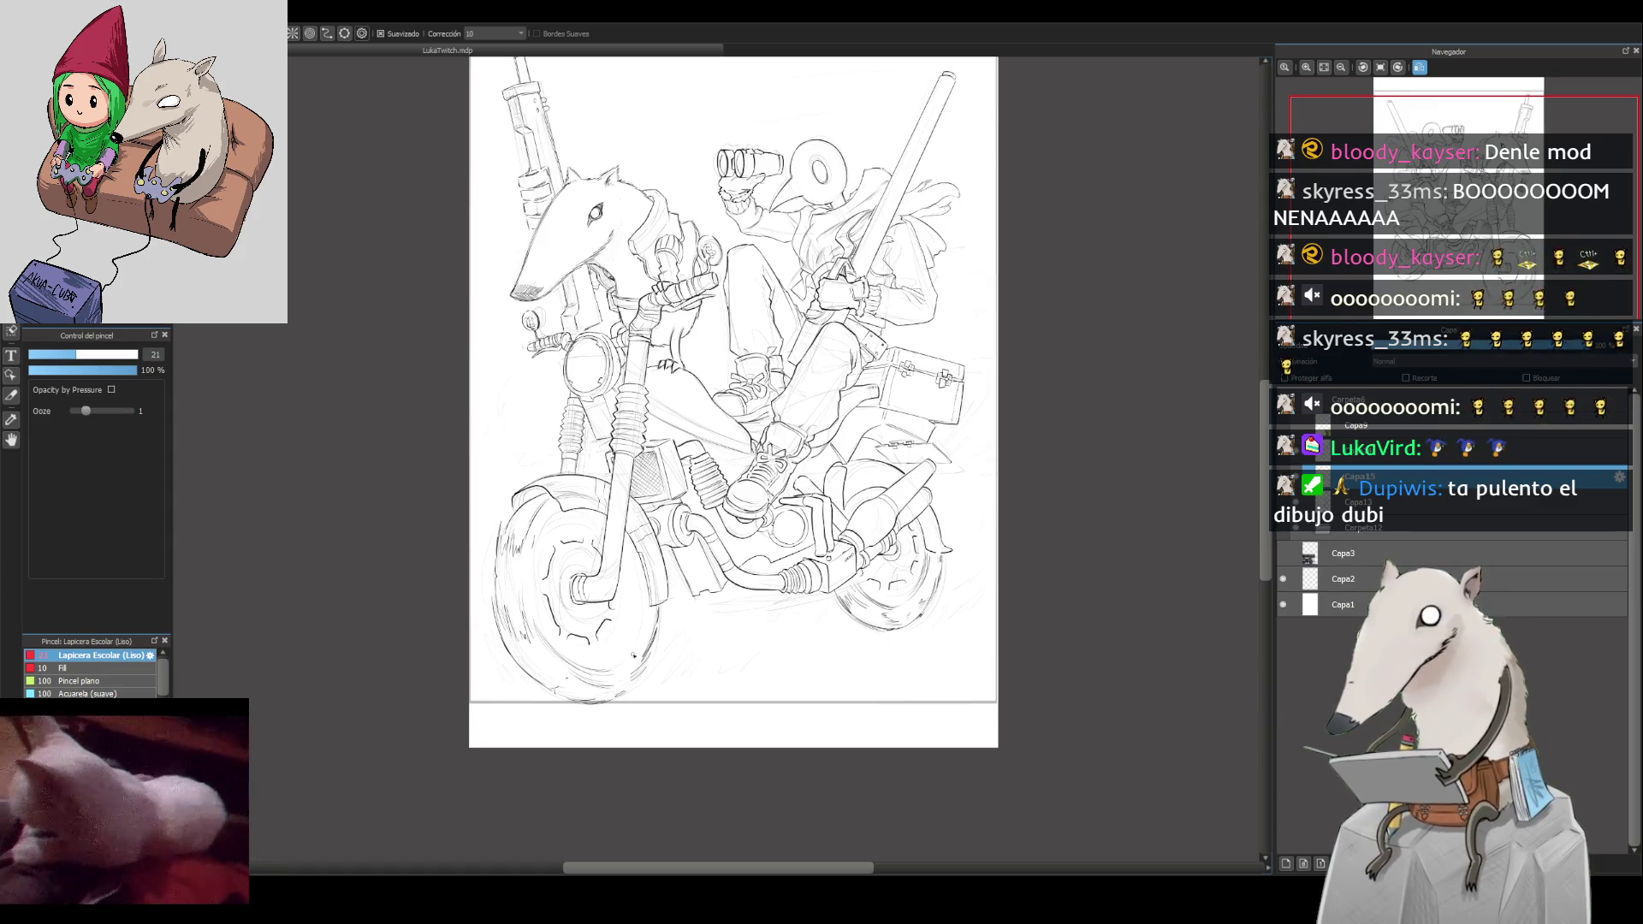
key("bracketright")
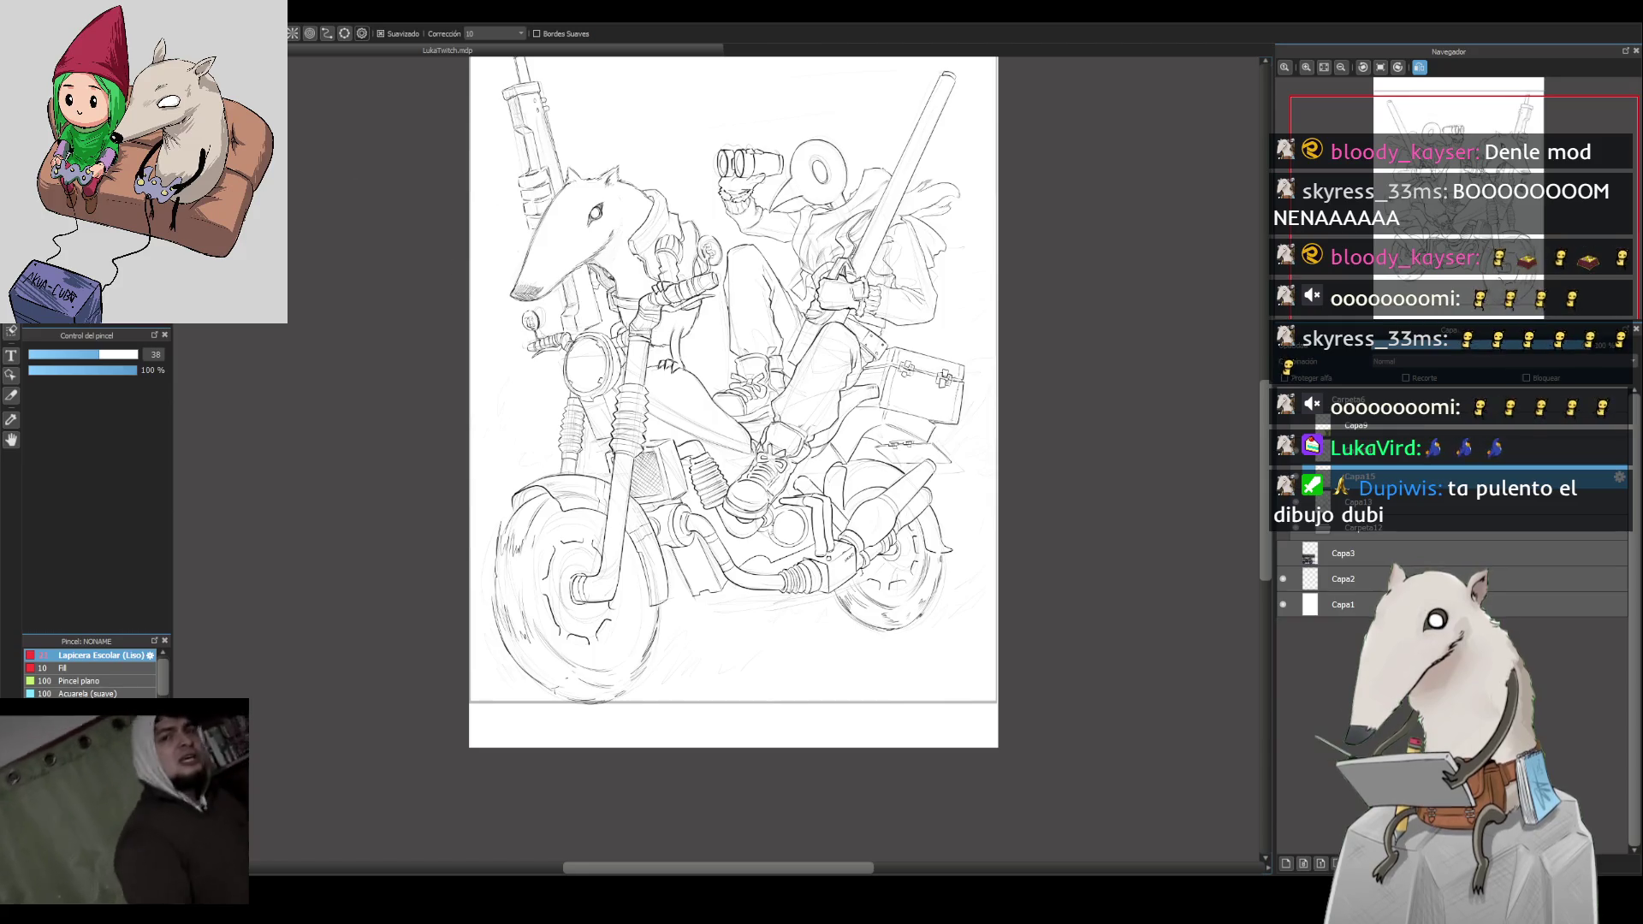
key("bracketleft")
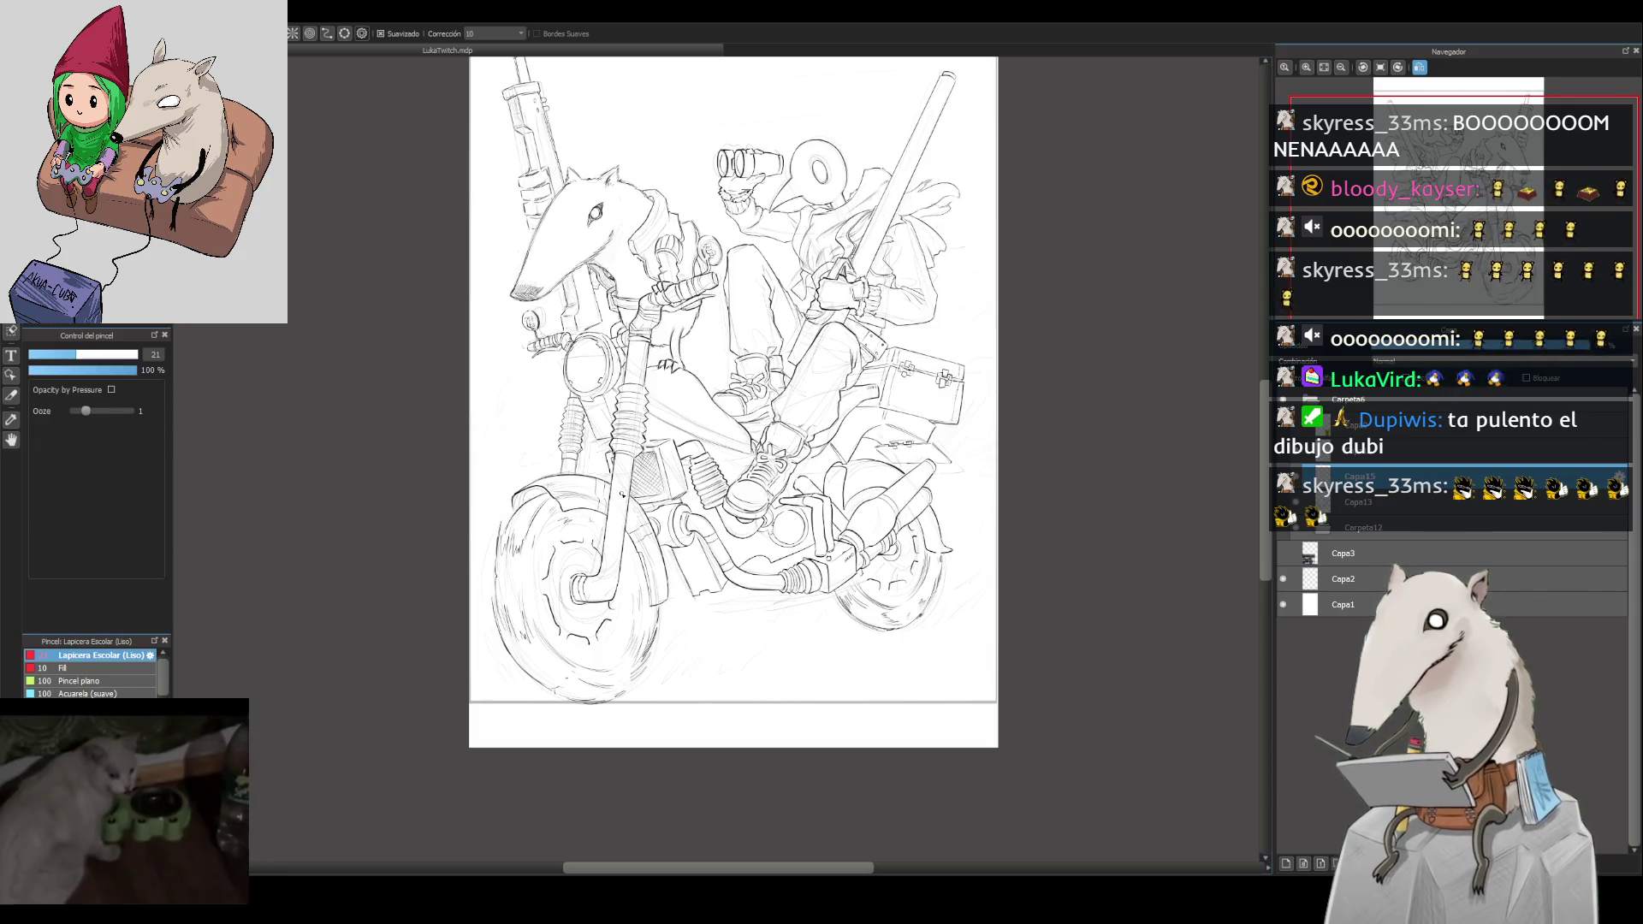
left_click(1420, 67)
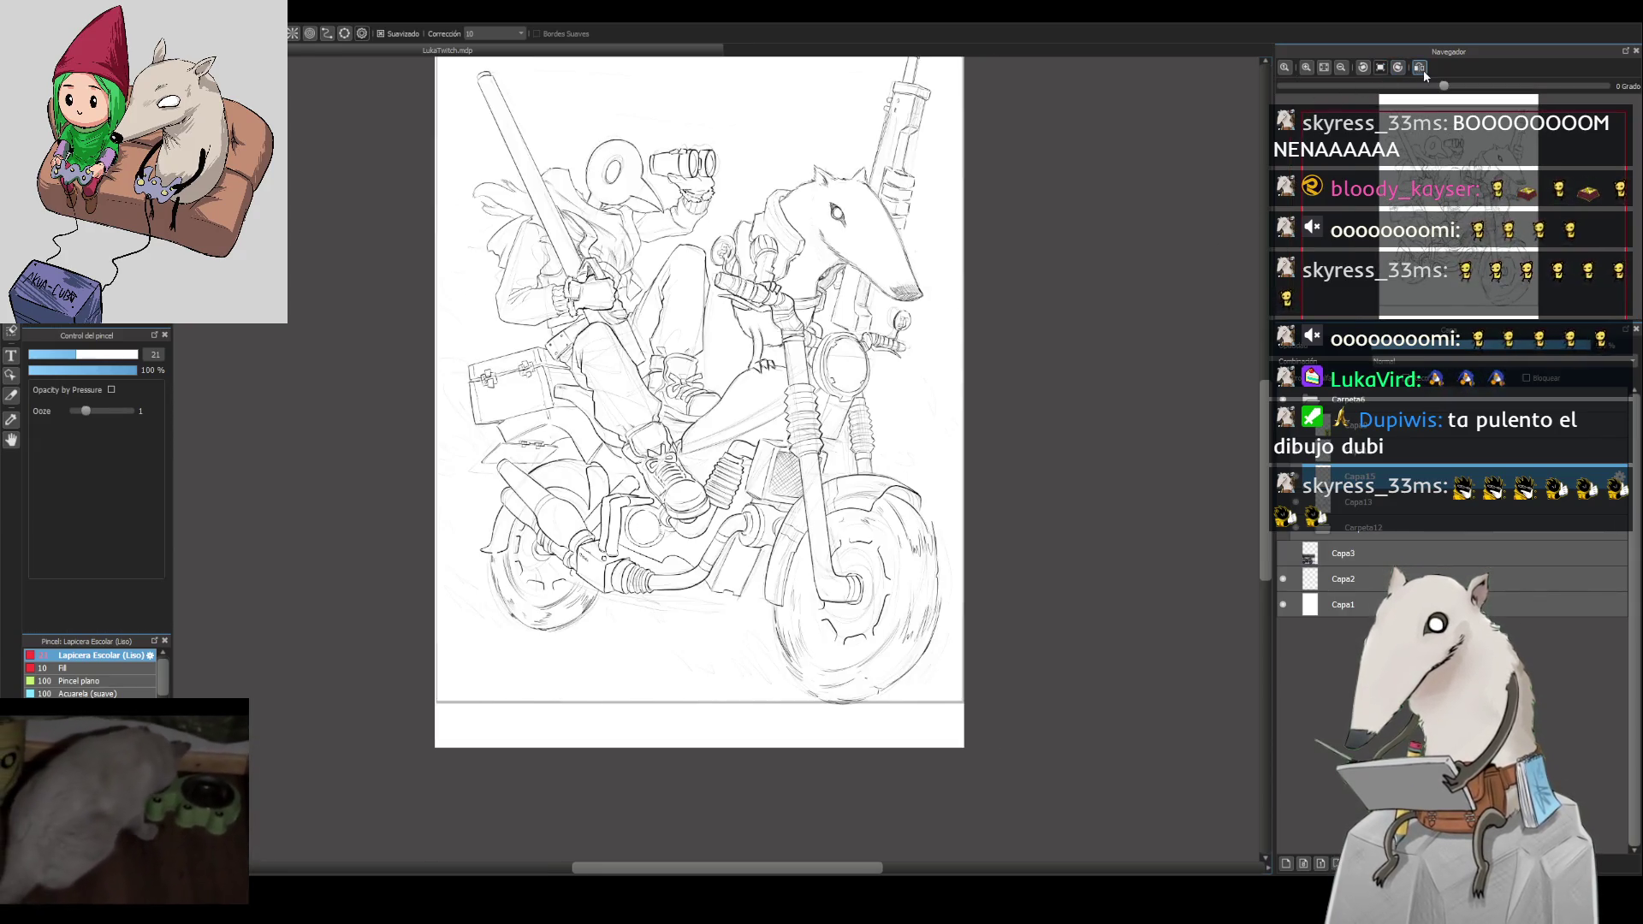
Step: Lasso the front wheel's bottom and skew it so the lower curve slants, then deselect
left_click(1343, 68)
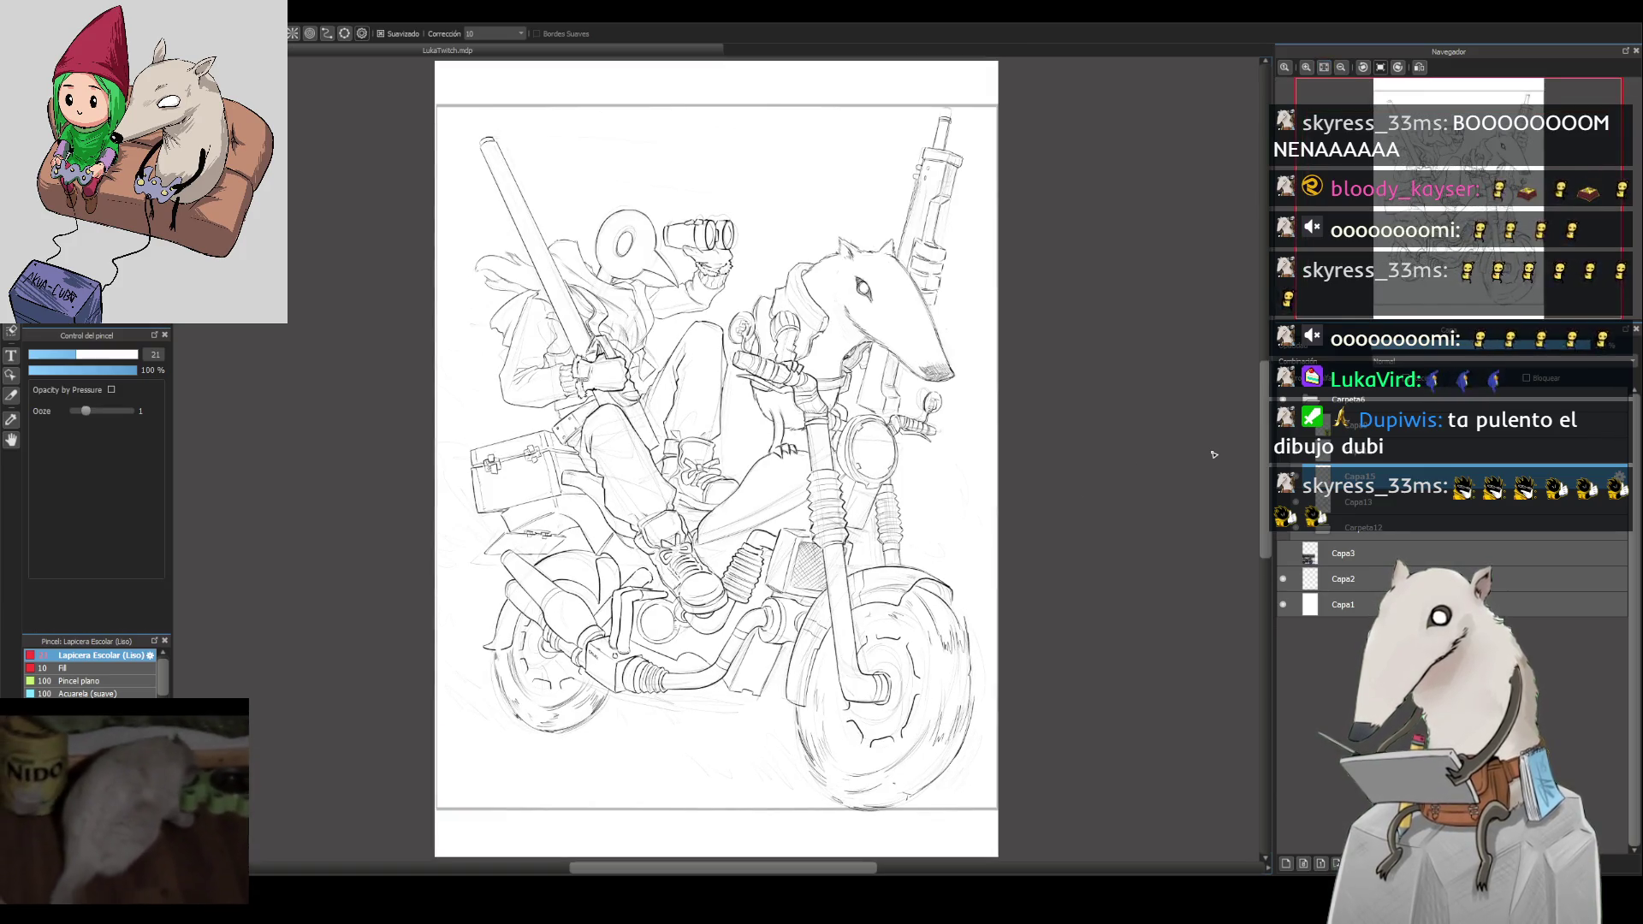
scroll(1108, 568, "up", 5)
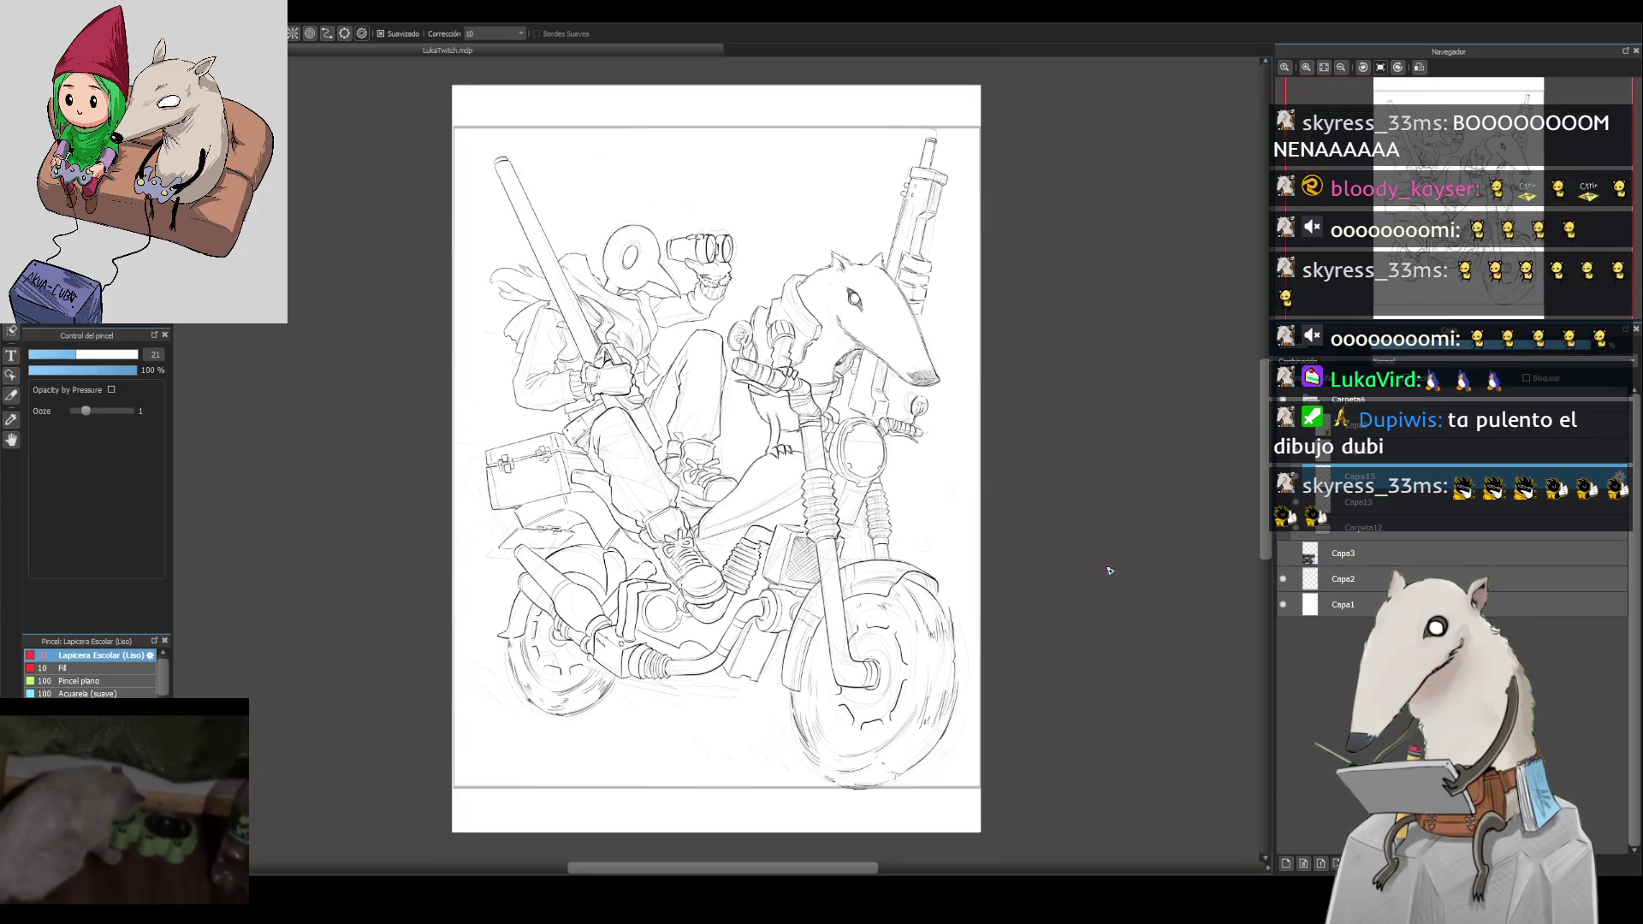
left_click_drag(1055, 446, 1069, 400)
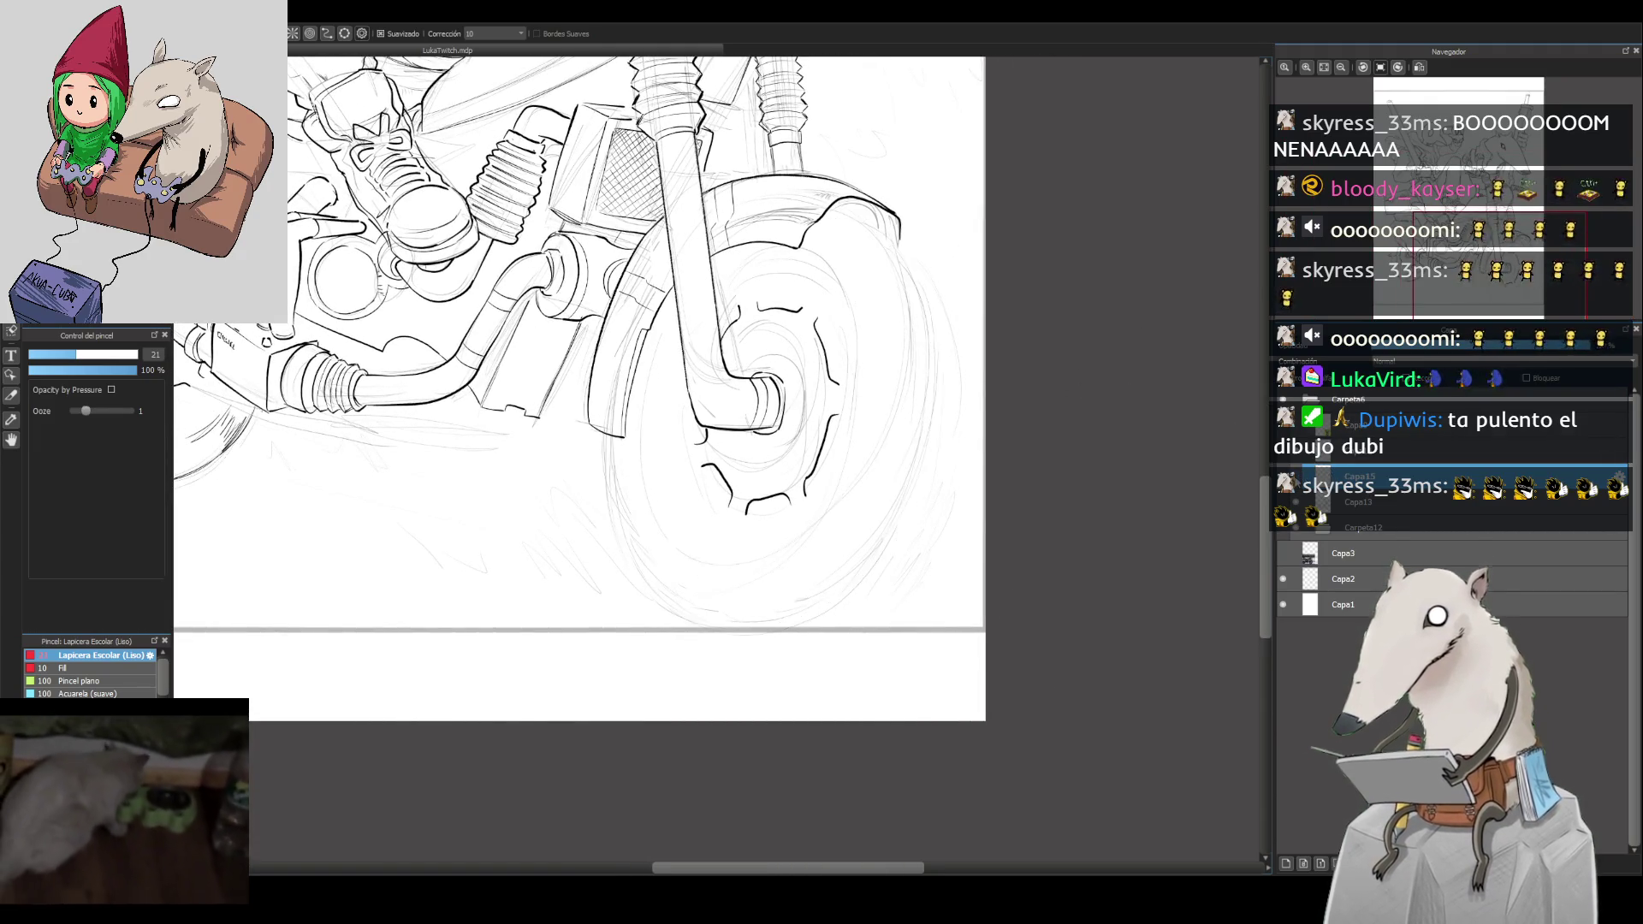
key("l")
mouse_move(859, 578)
left_mouse_down()
mouse_move(748, 672)
mouse_move(710, 582)
mouse_move(860, 579)
left_mouse_up()
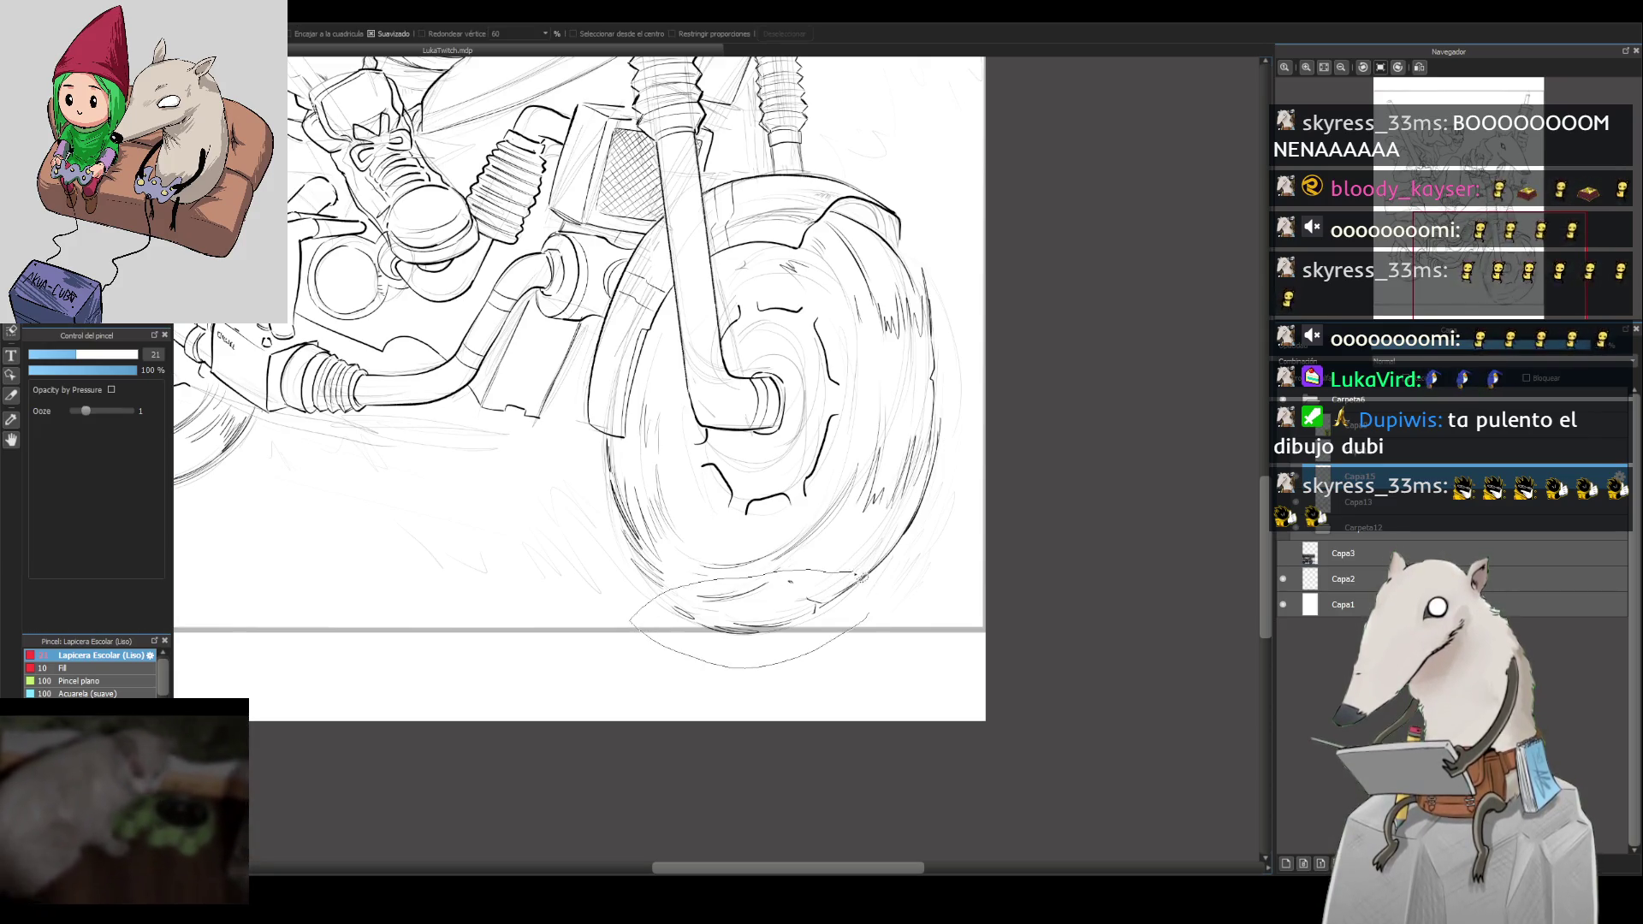
key("ctrl+t")
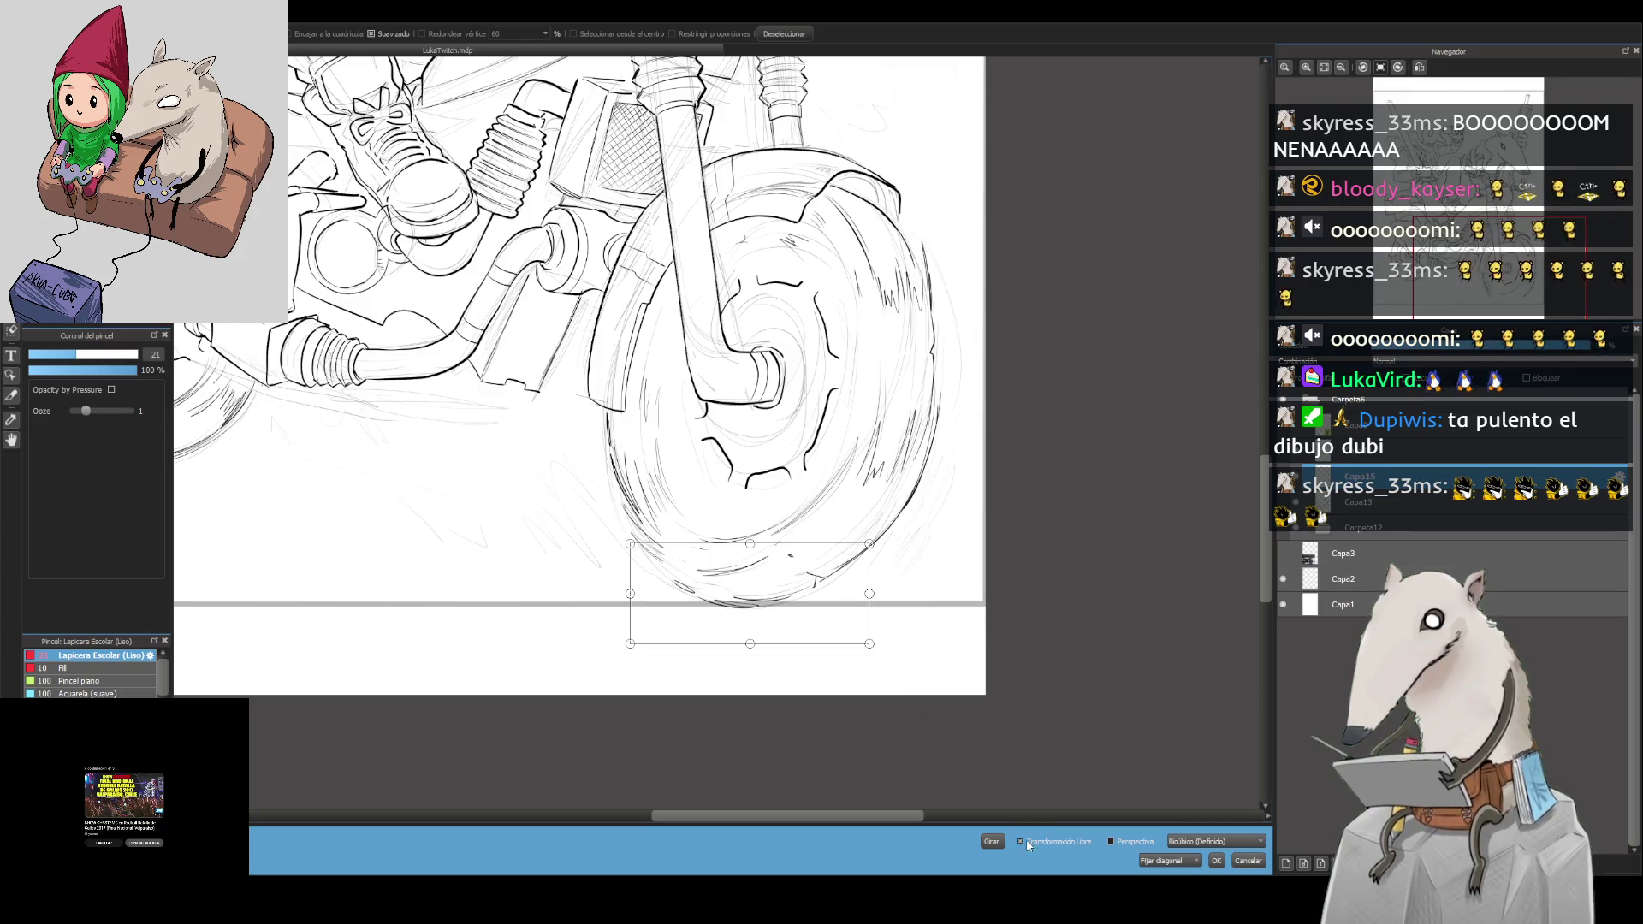
left_click_drag(870, 593, 892, 567)
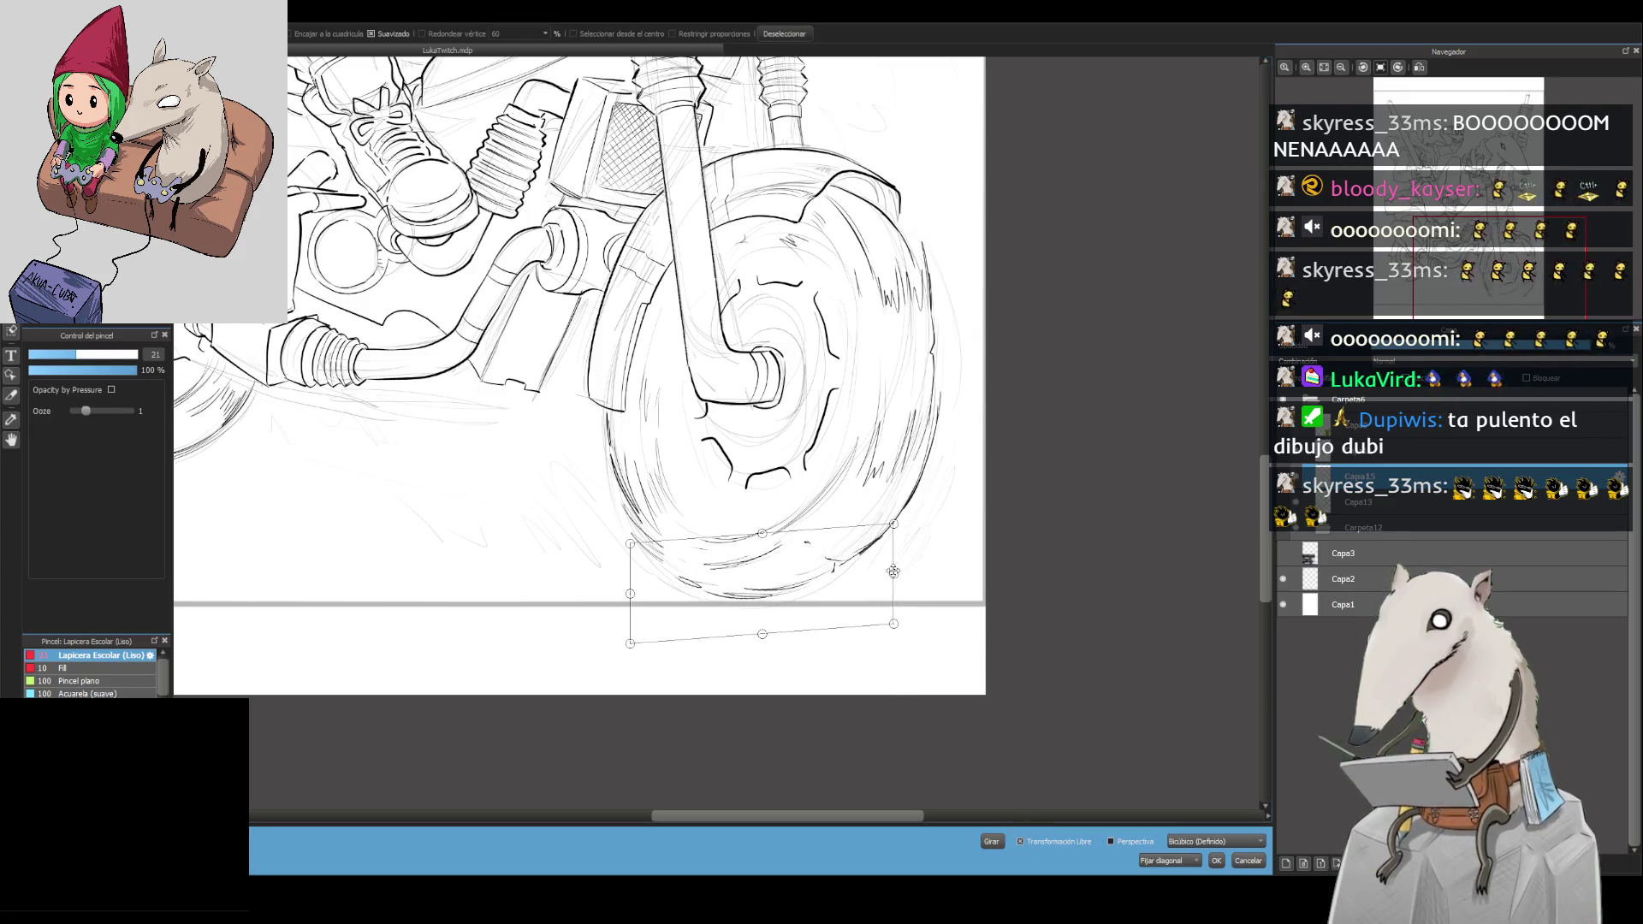
left_click_drag(761, 630, 792, 619)
left_click(1218, 863)
key("ctrl+d")
left_click(1300, 73)
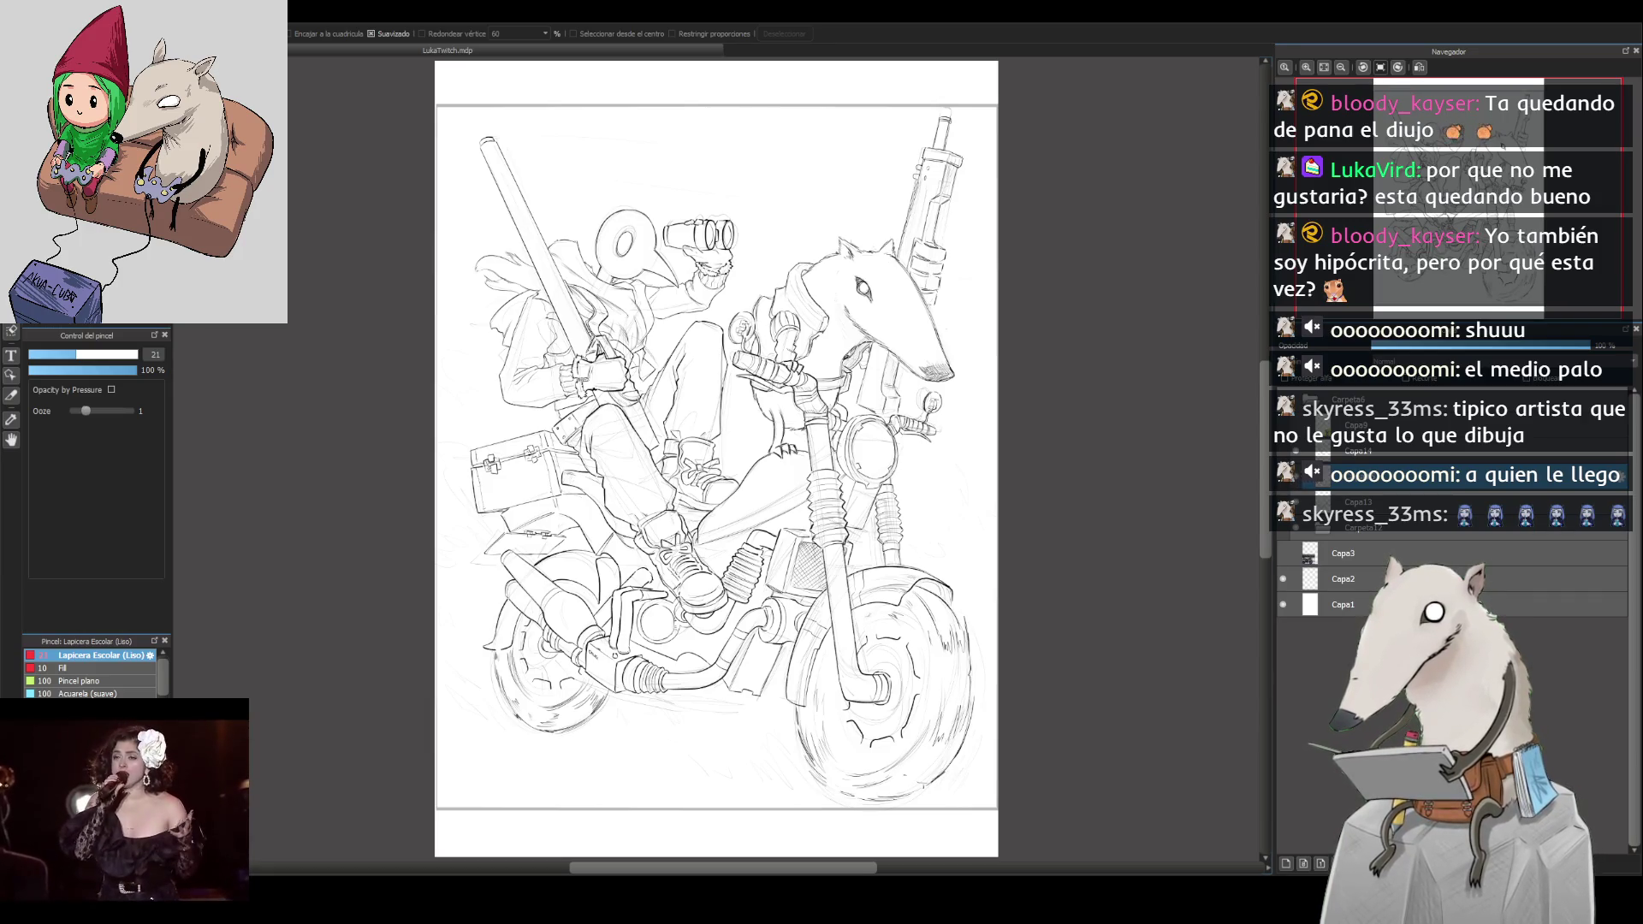
Step: Switch back to the Lapicera Escolar inking pen
key("b")
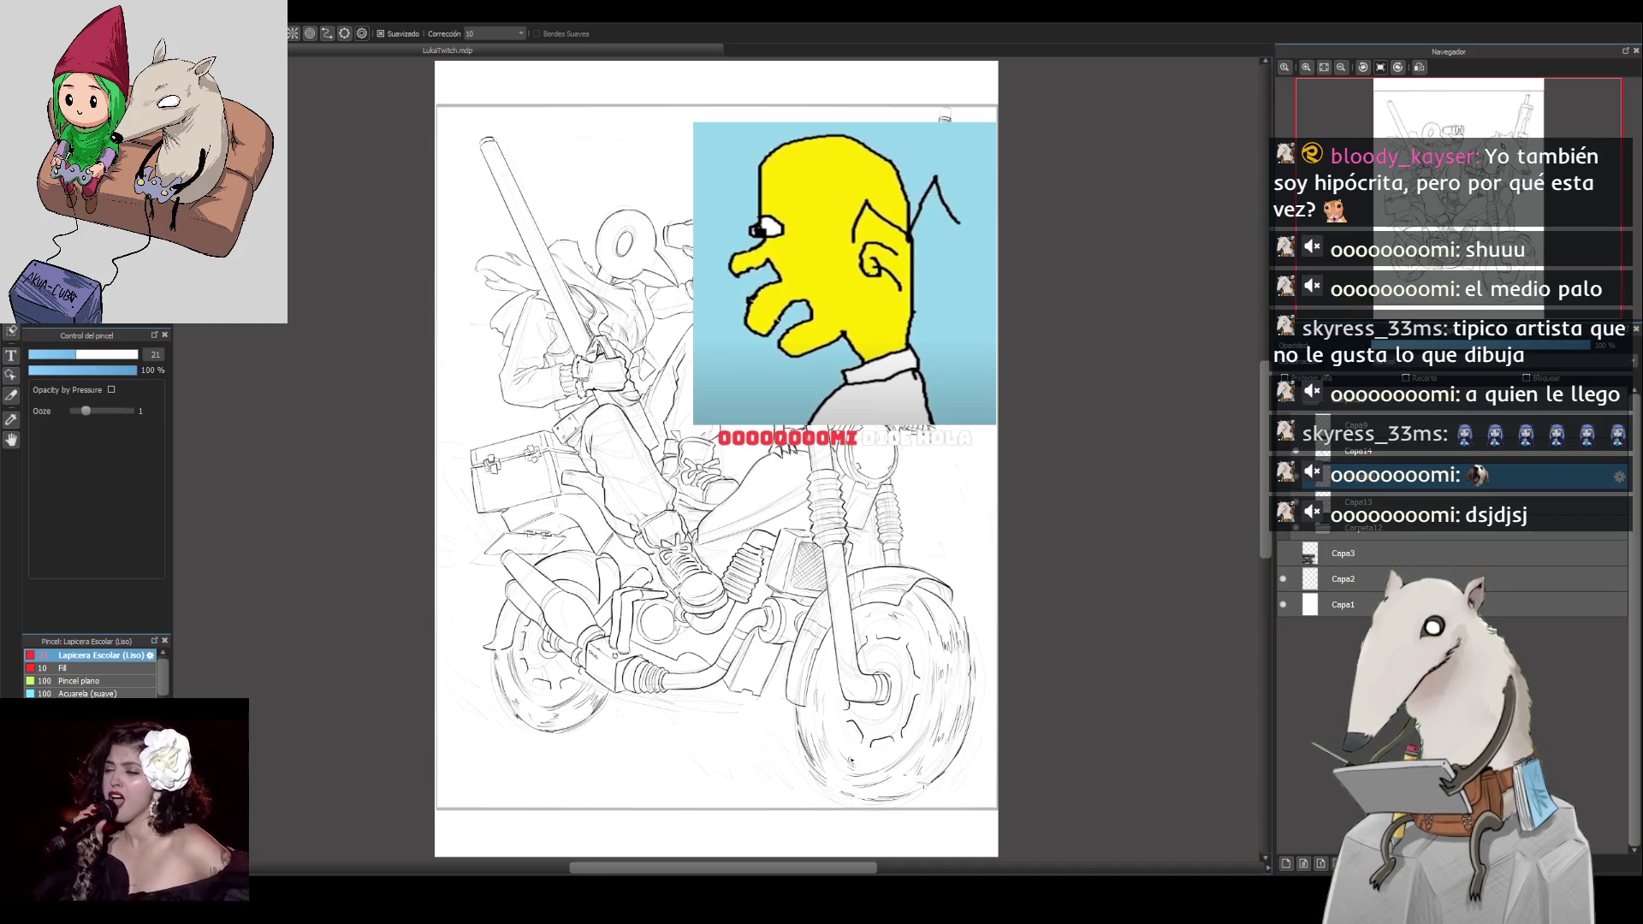
scroll(831, 657, "up", 2)
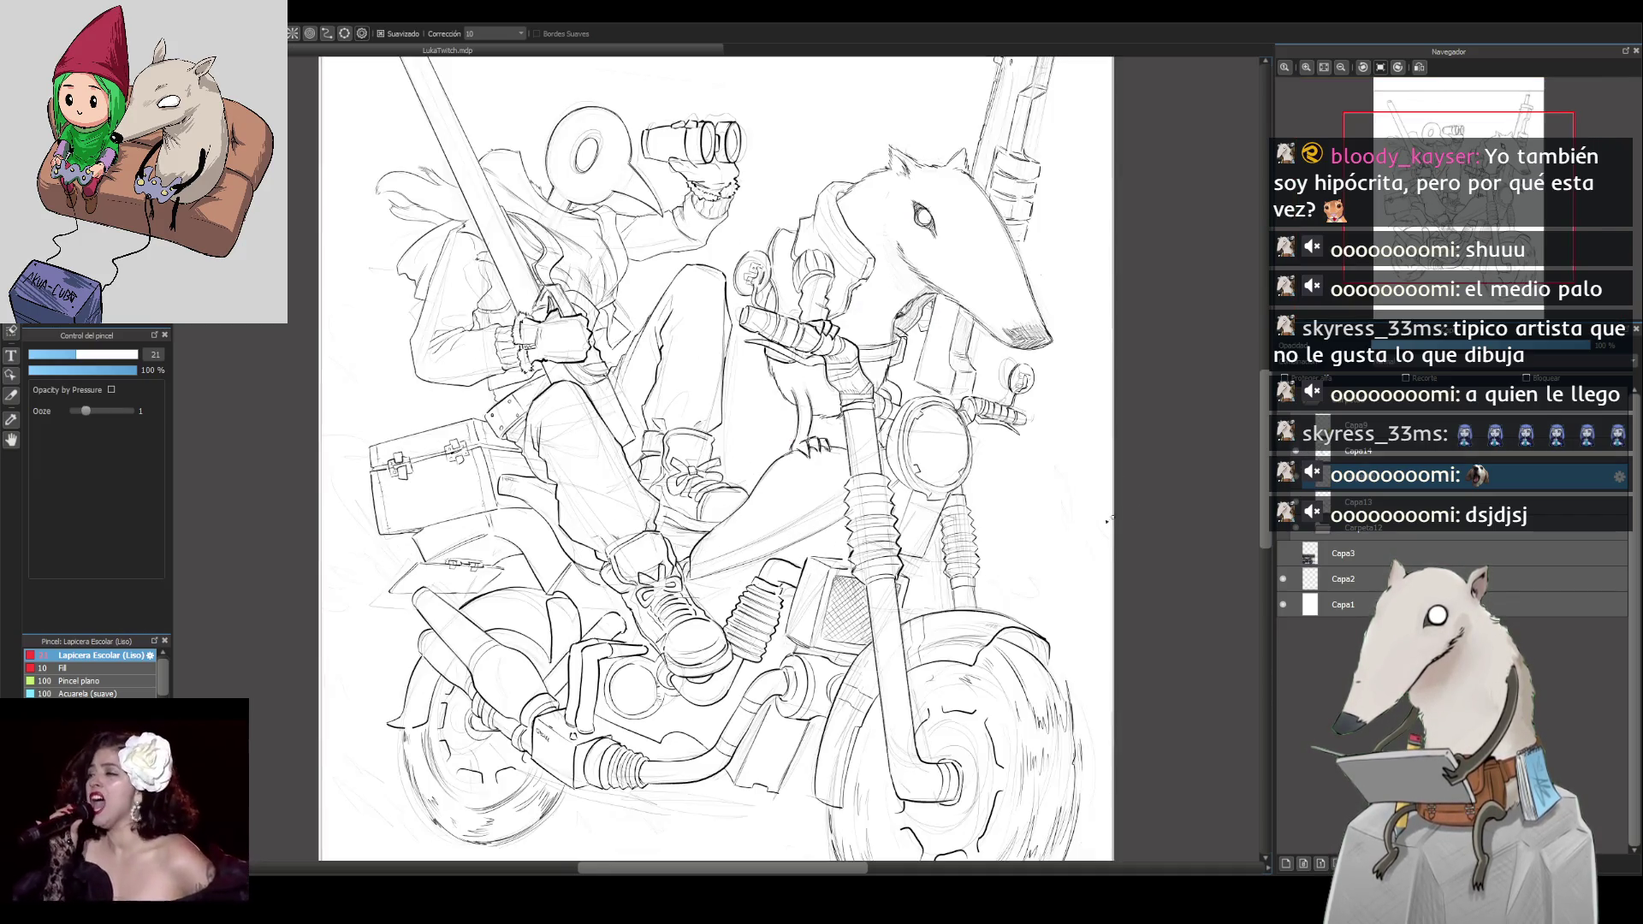
Step: Restore the accidentally deleted layer Capa3 and make the pencil sketch visible again
scroll(856, 471, "up", 3)
left_click_drag(745, 556, 967, 478)
scroll(967, 477, "up", 2)
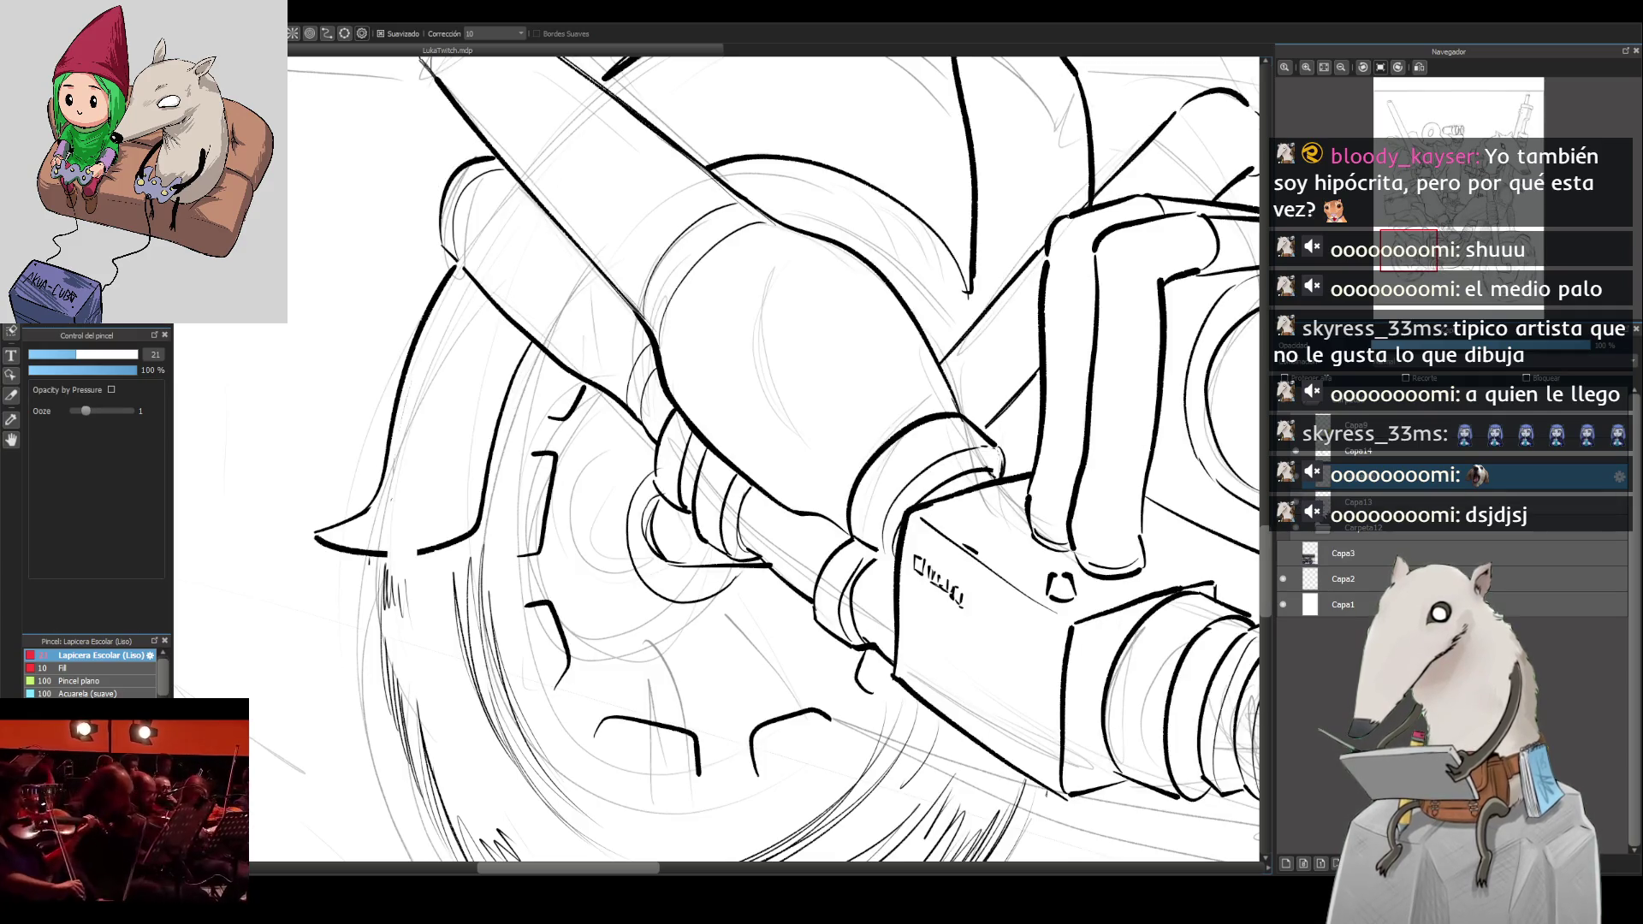
left_click(1301, 865)
key("ctrl+z")
left_click(1292, 499)
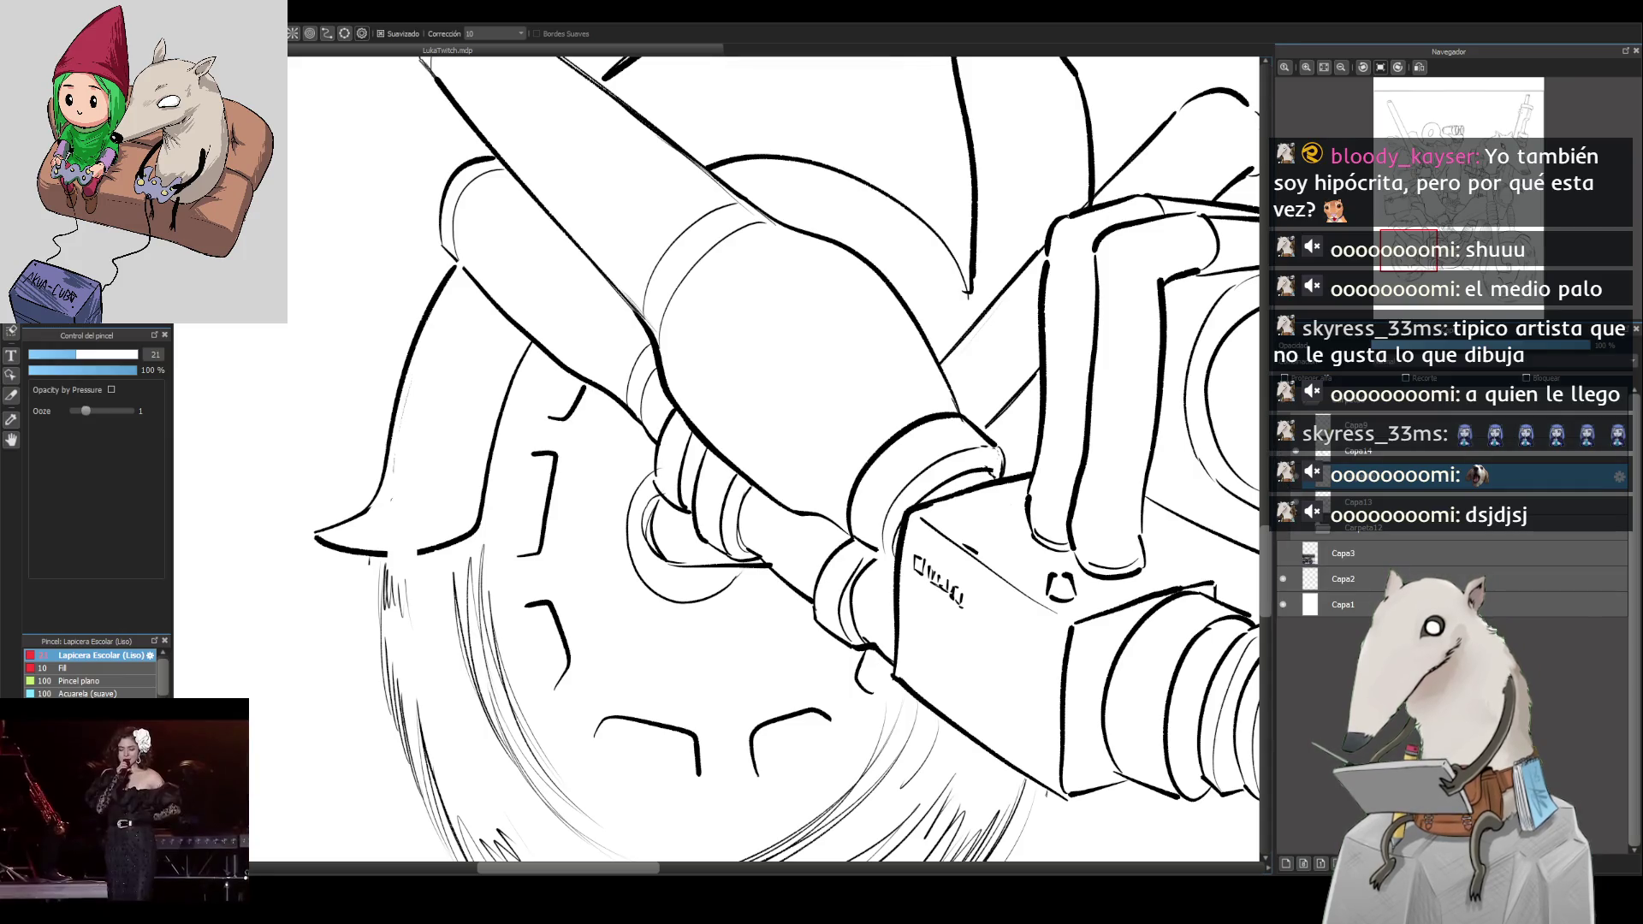
left_click(1295, 530)
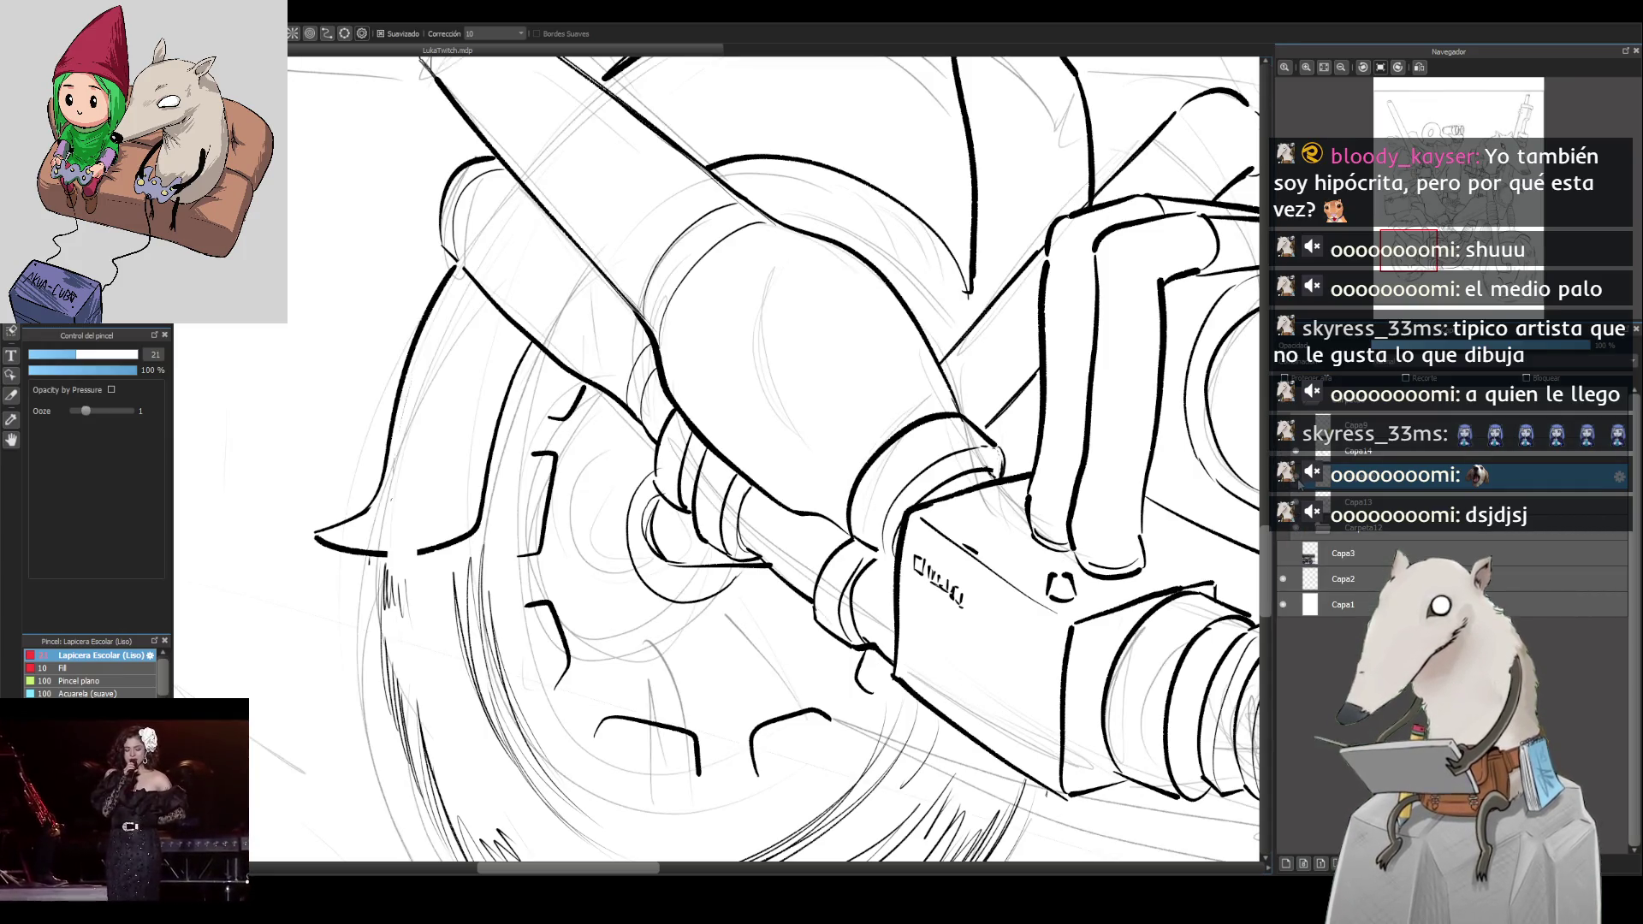
Step: Draw thin guide strokes beside the wheel bracket, redoing one, then reframe and tilt the view
left_click_drag(839, 505, 947, 511)
scroll(947, 511, "up", 2)
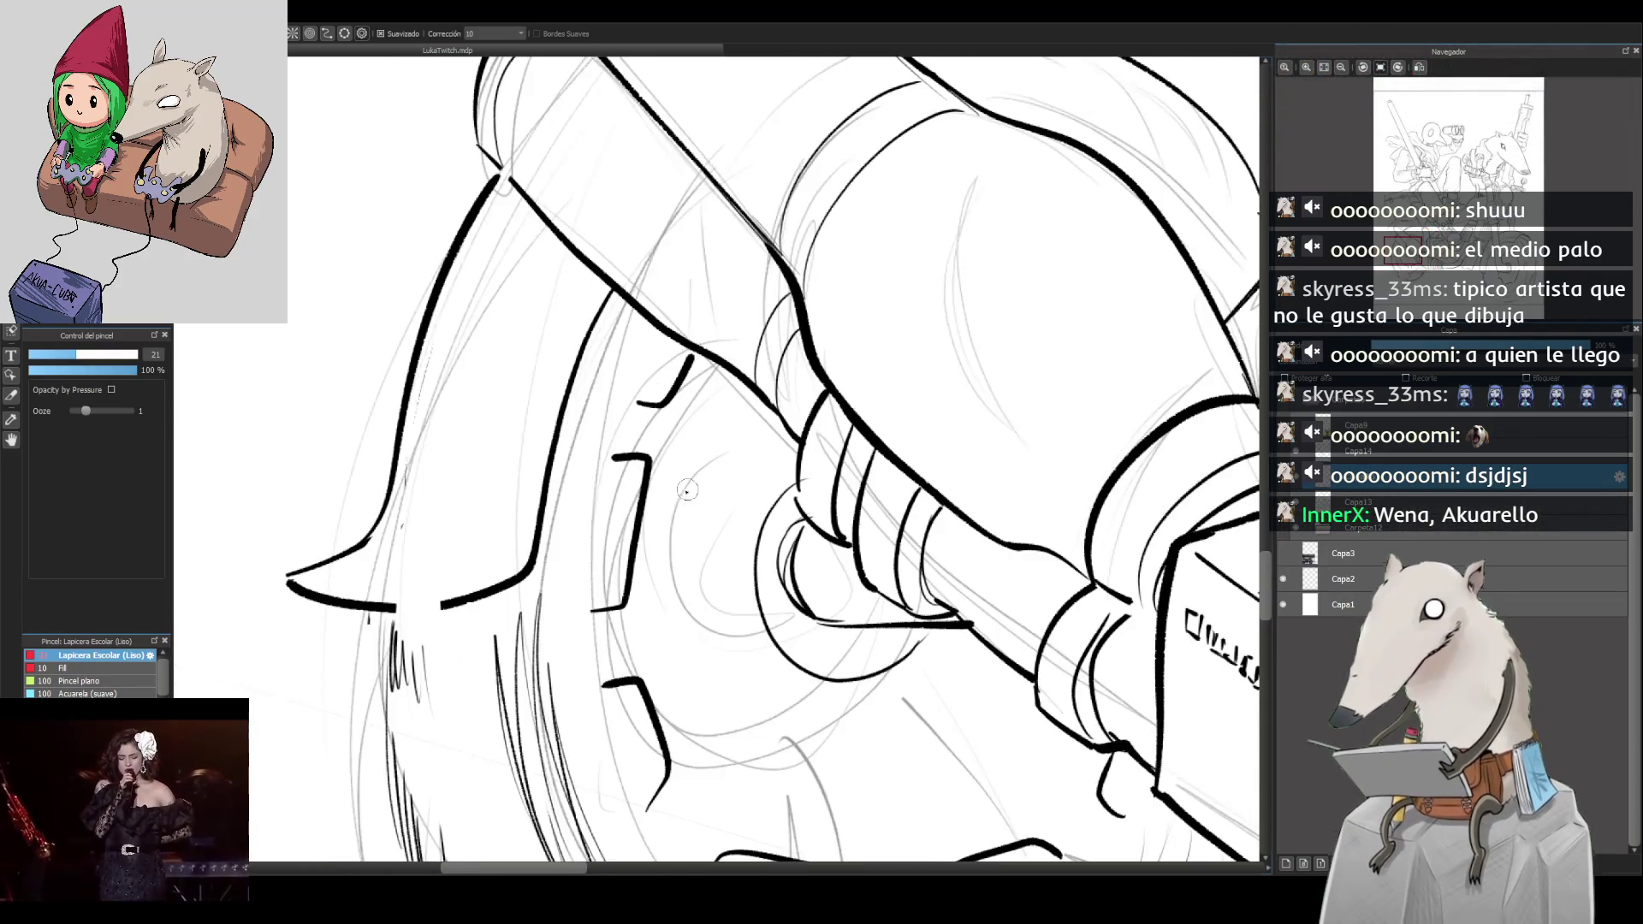
left_click_drag(586, 603, 608, 466)
left_click_drag(581, 565, 603, 462)
key("ctrl+z")
left_click_drag(581, 606, 600, 467)
scroll(628, 451, "down", 6)
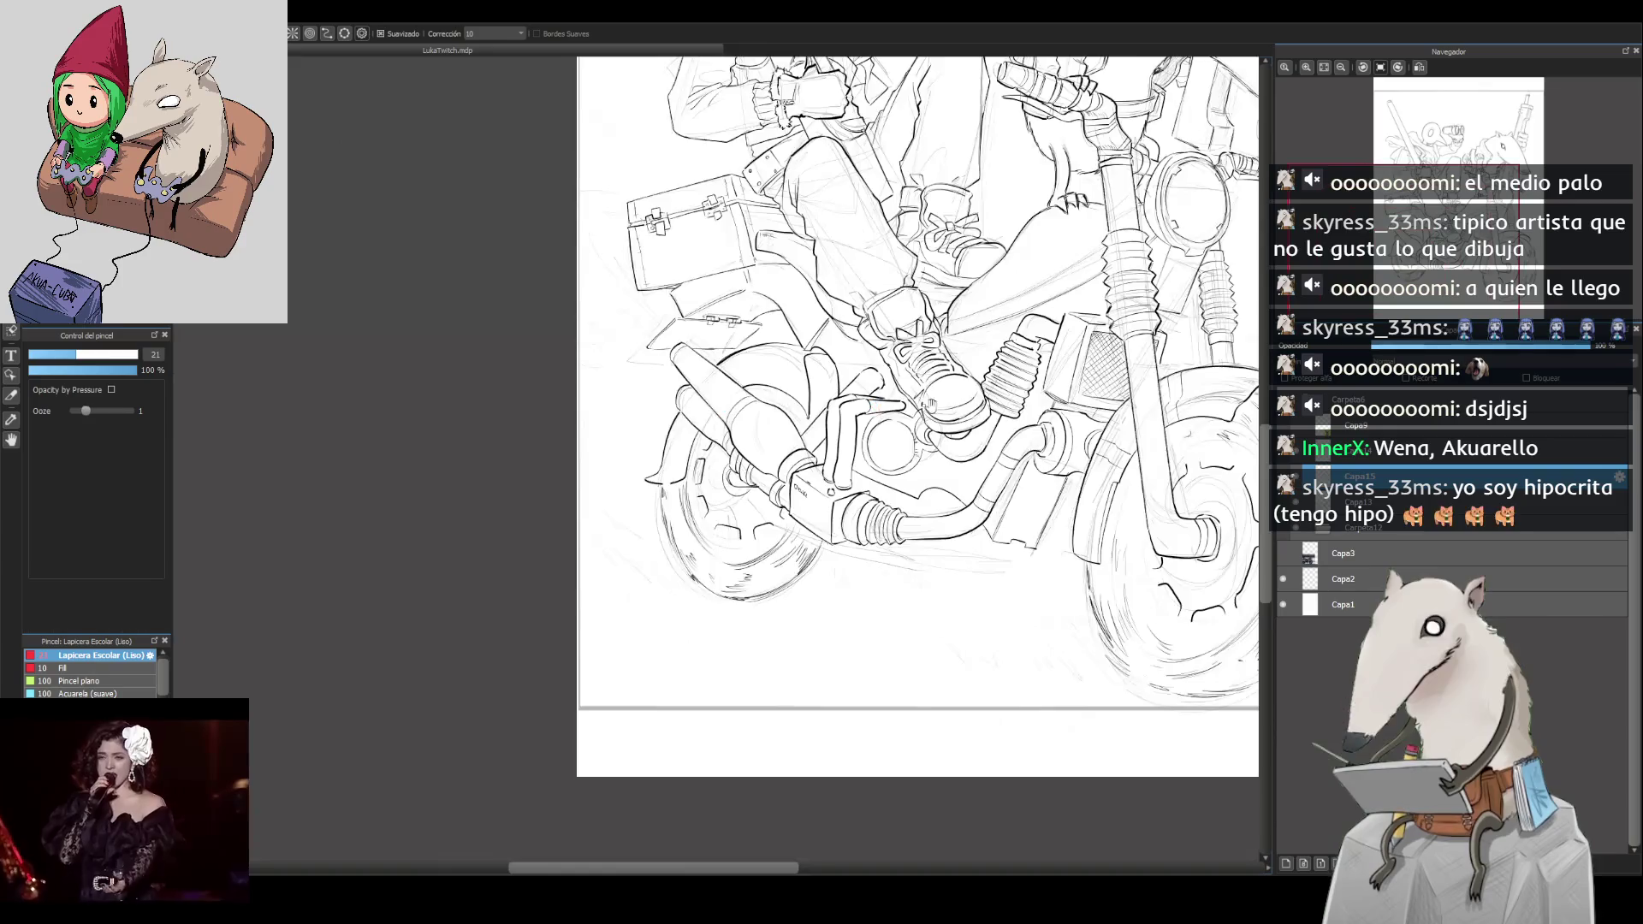
left_click_drag(871, 591, 945, 542)
scroll(945, 542, "up", 3)
scroll(945, 400, "up", 5)
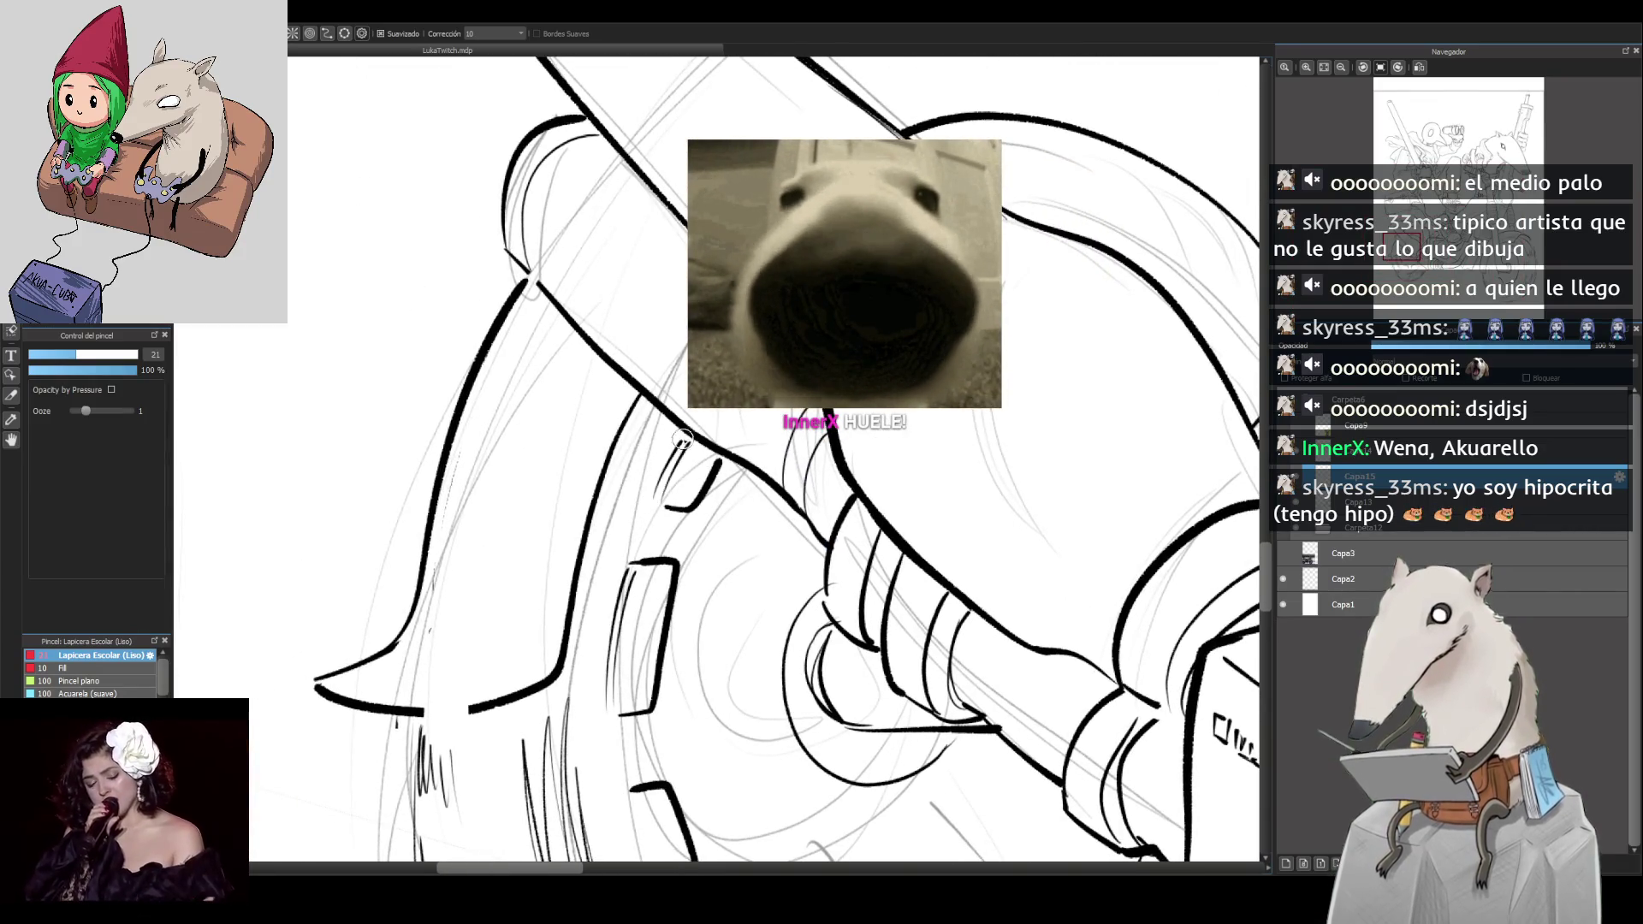
scroll(682, 439, "down", 5)
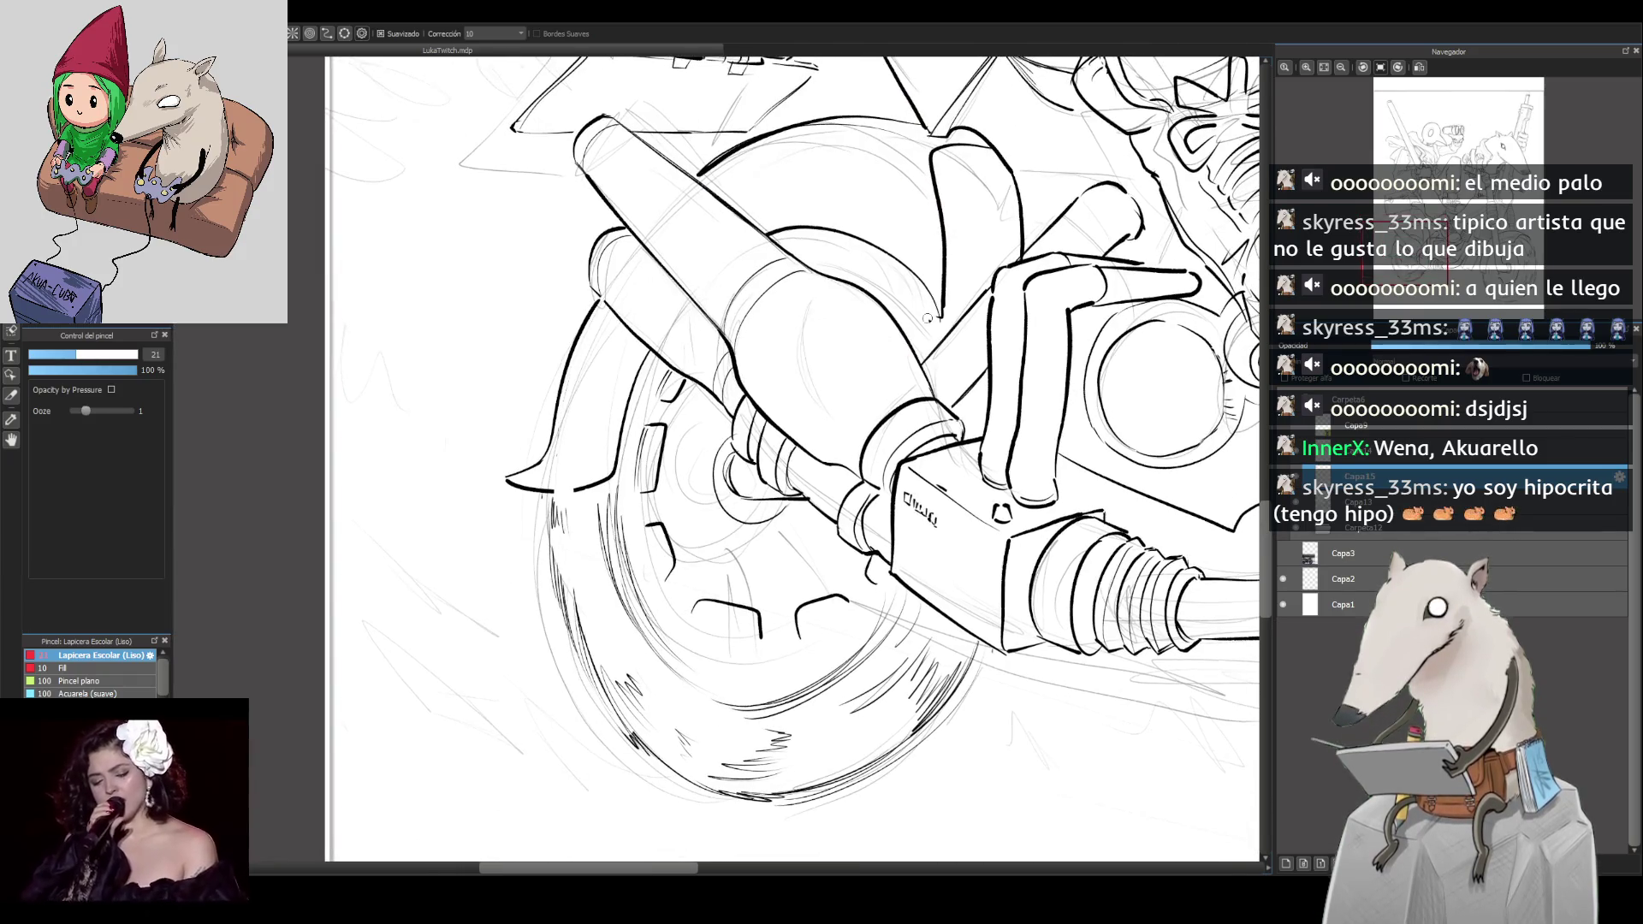
left_click(1398, 66)
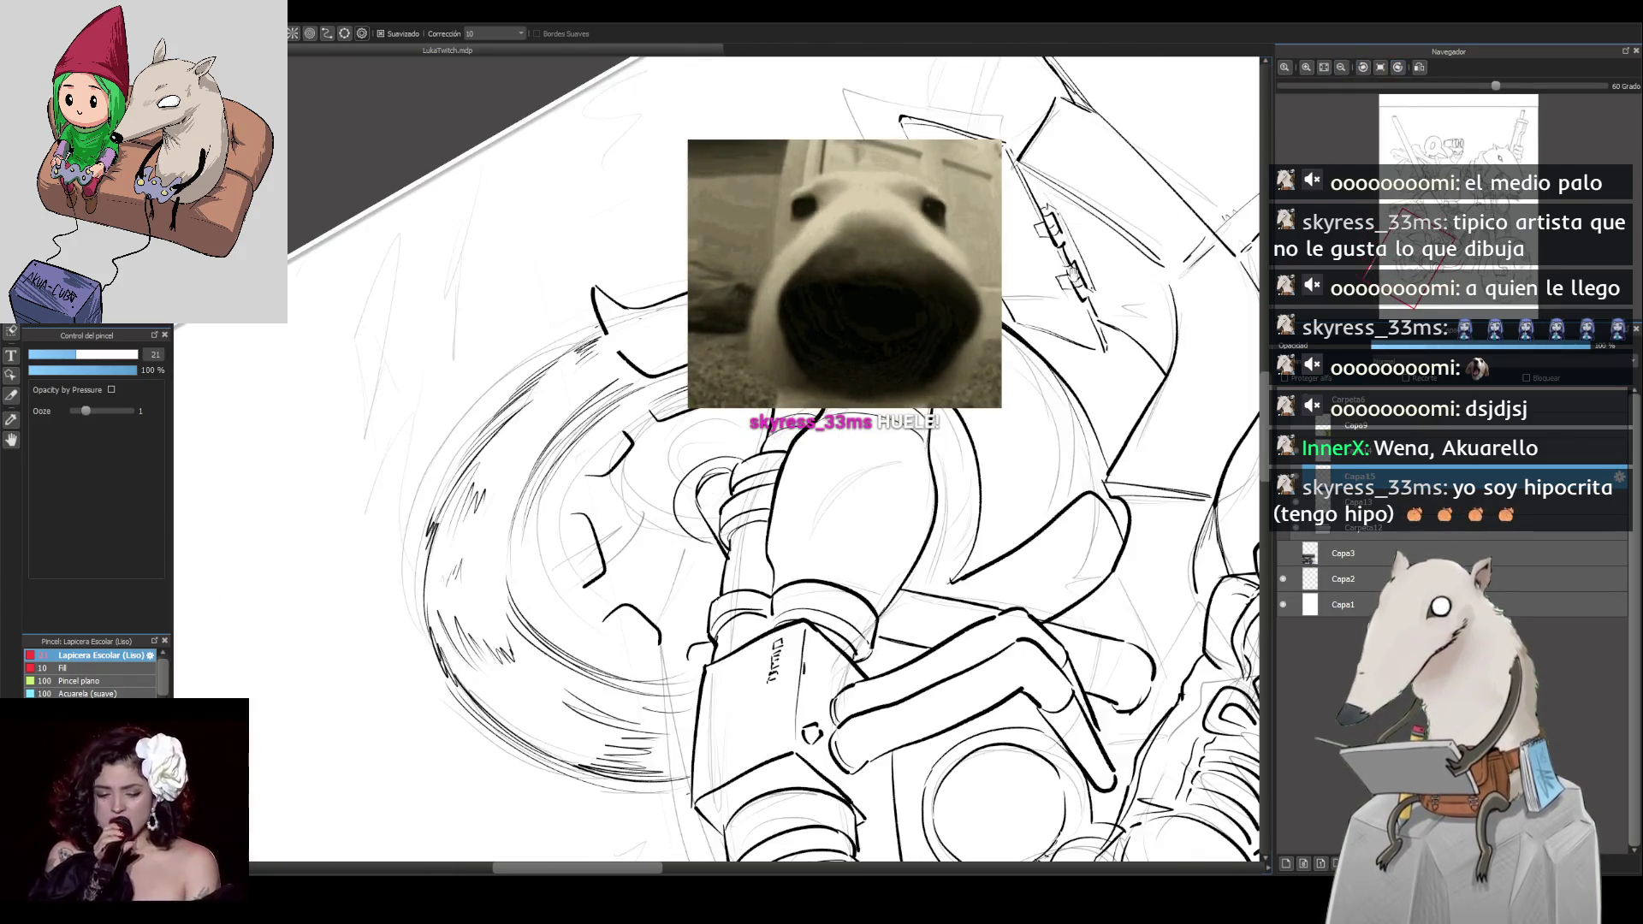
Step: Ink the left edges of the rear wheel's slots, undoing one misplaced stroke
scroll(734, 417, "up", 3)
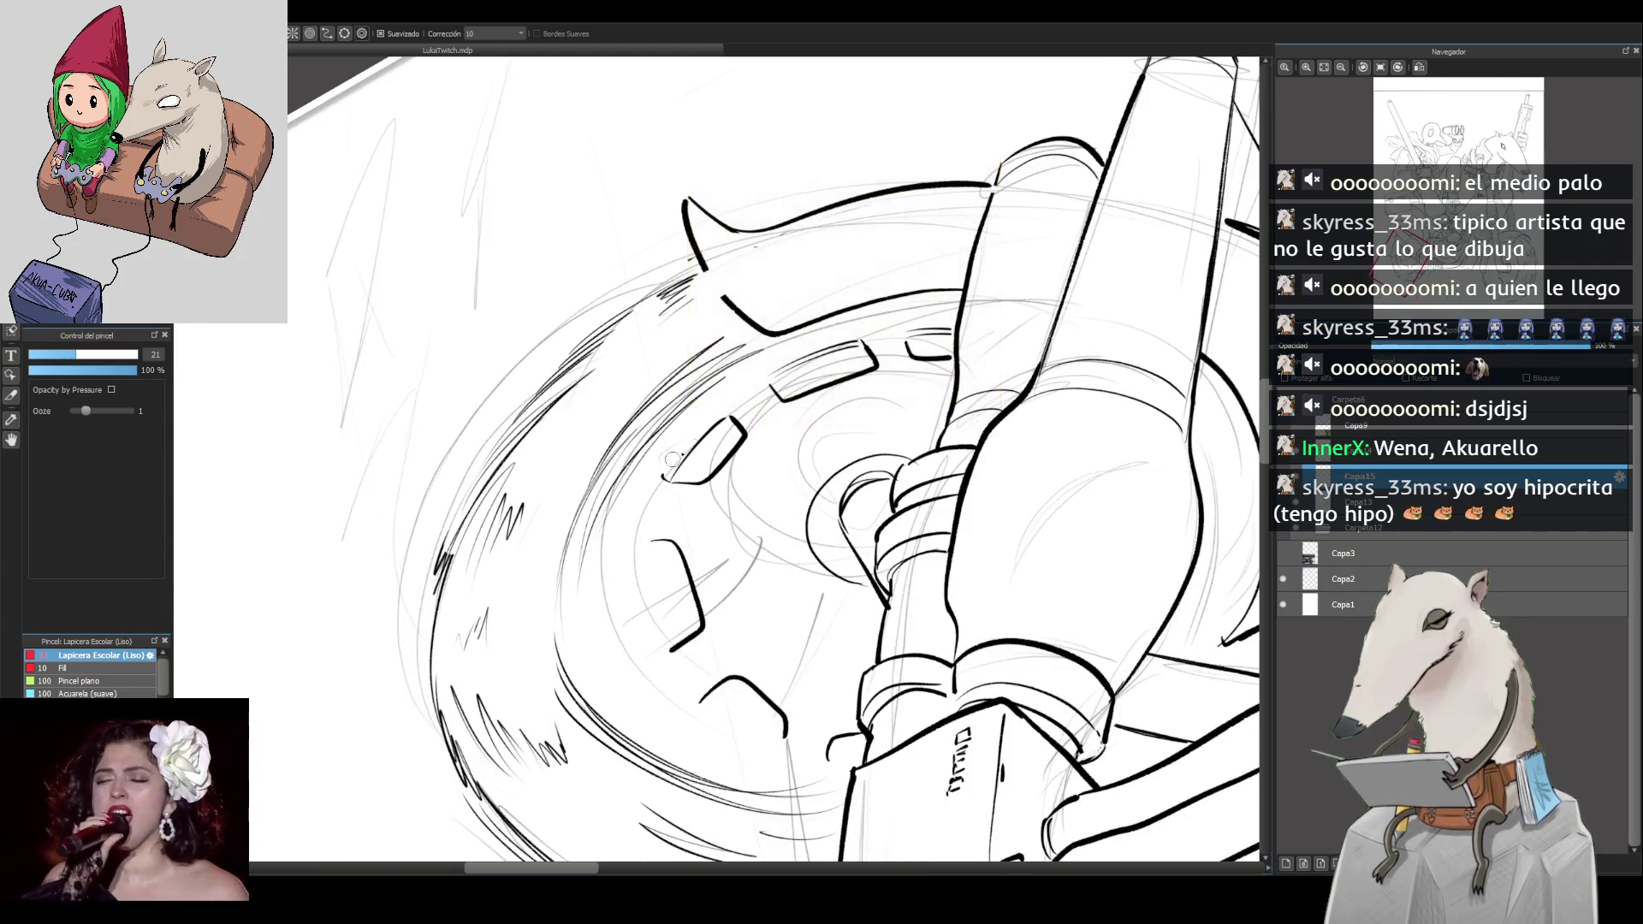
left_click_drag(670, 481, 723, 413)
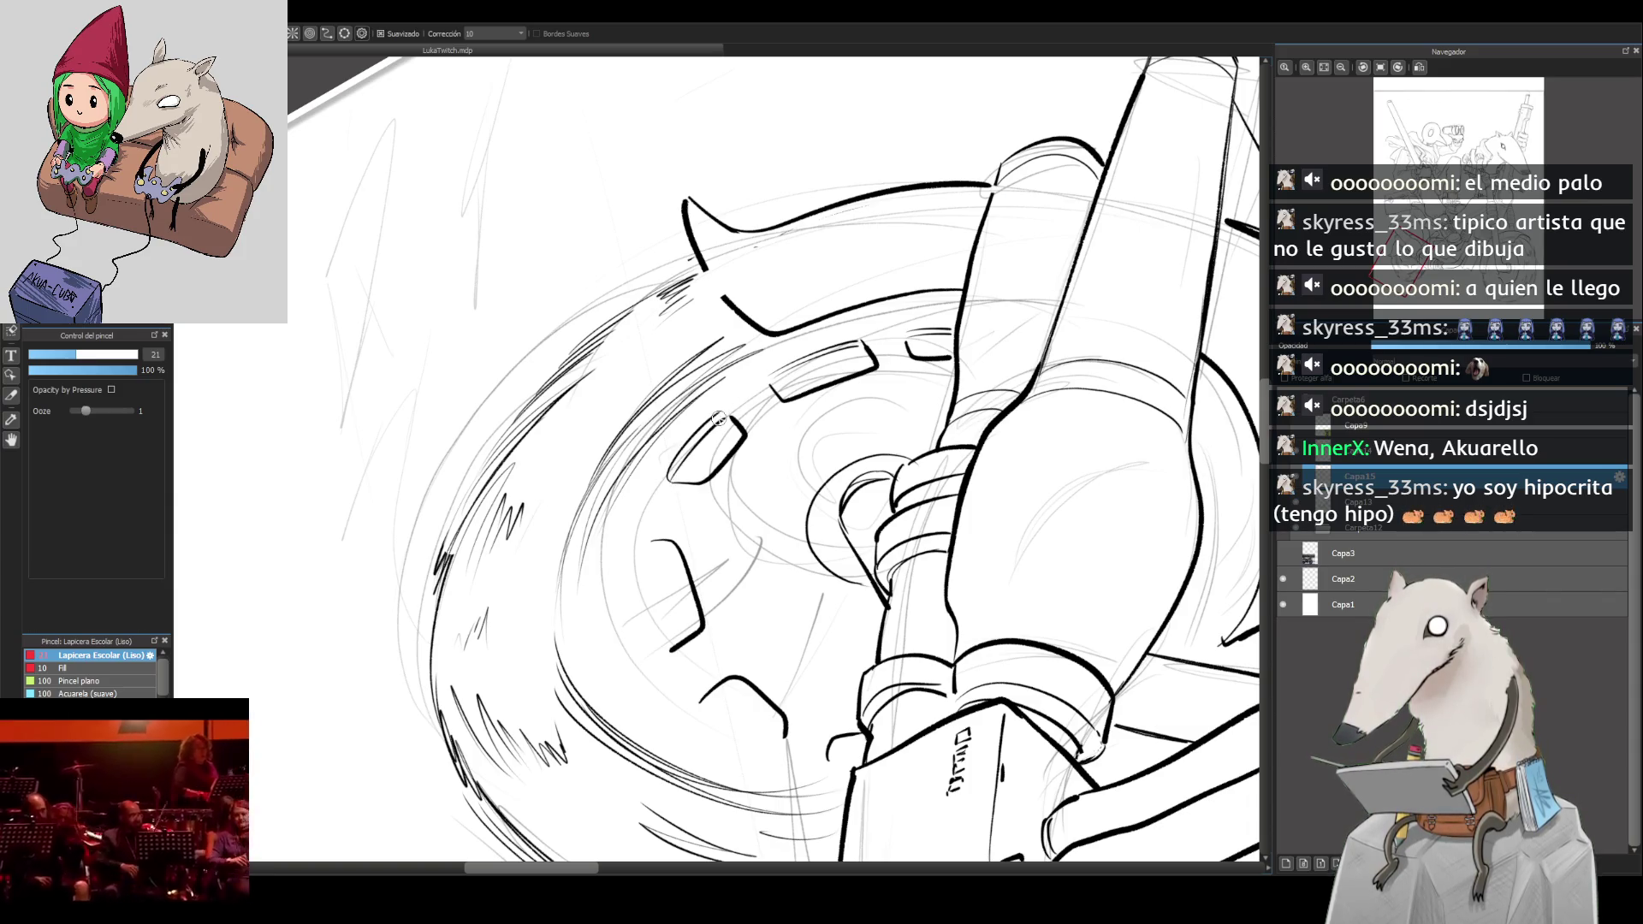
mouse_move(1404, 120)
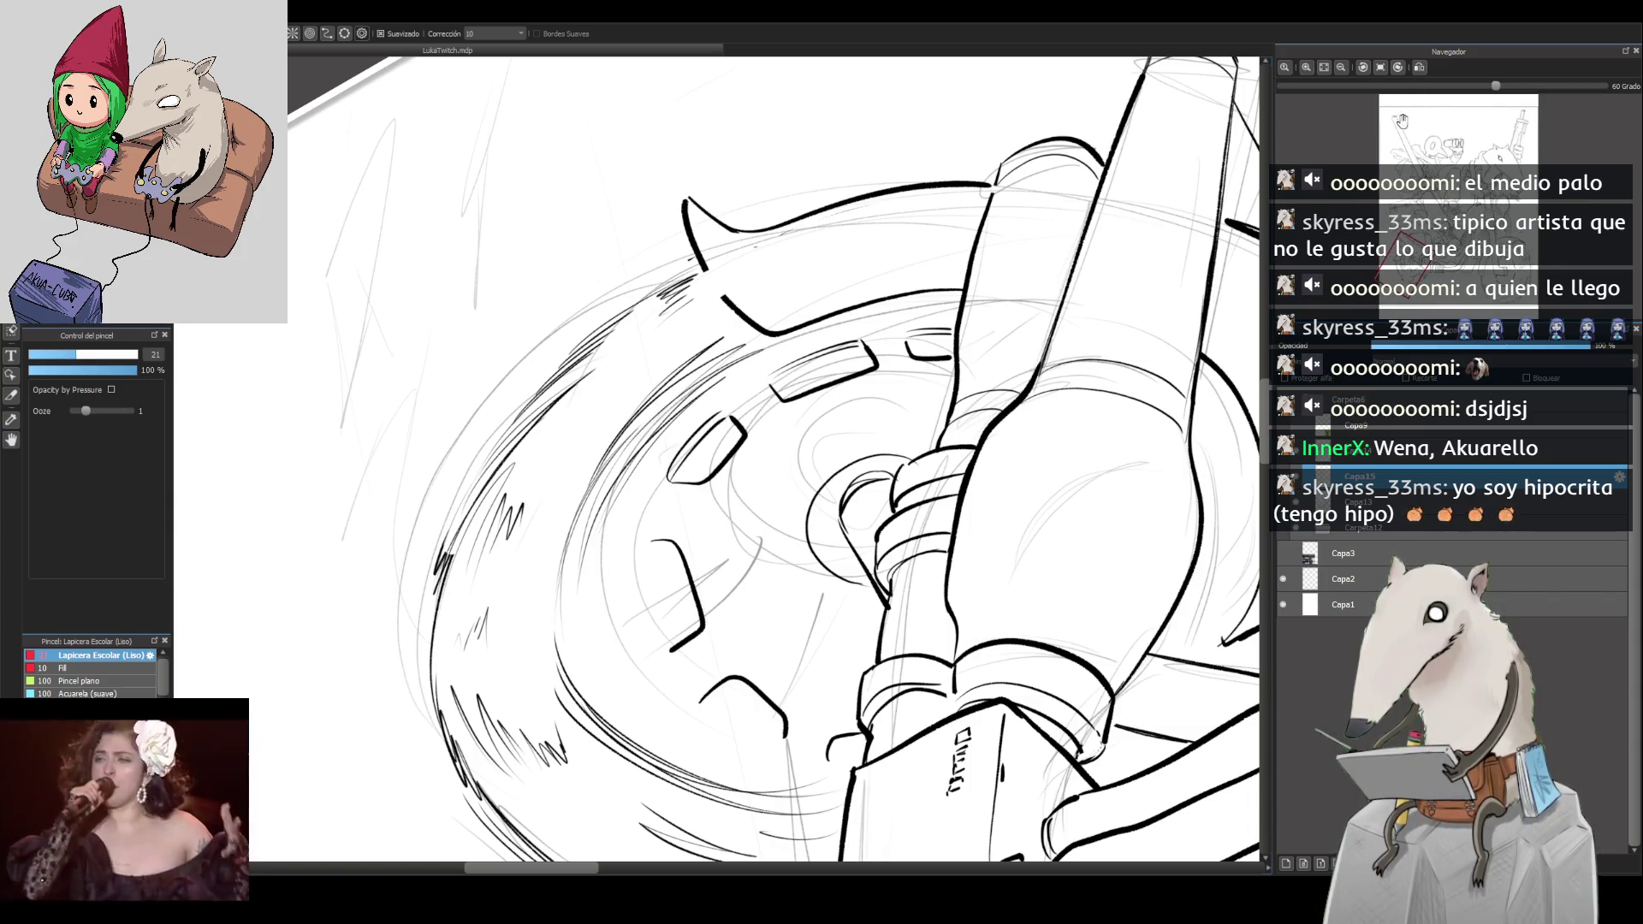
left_click(1399, 68)
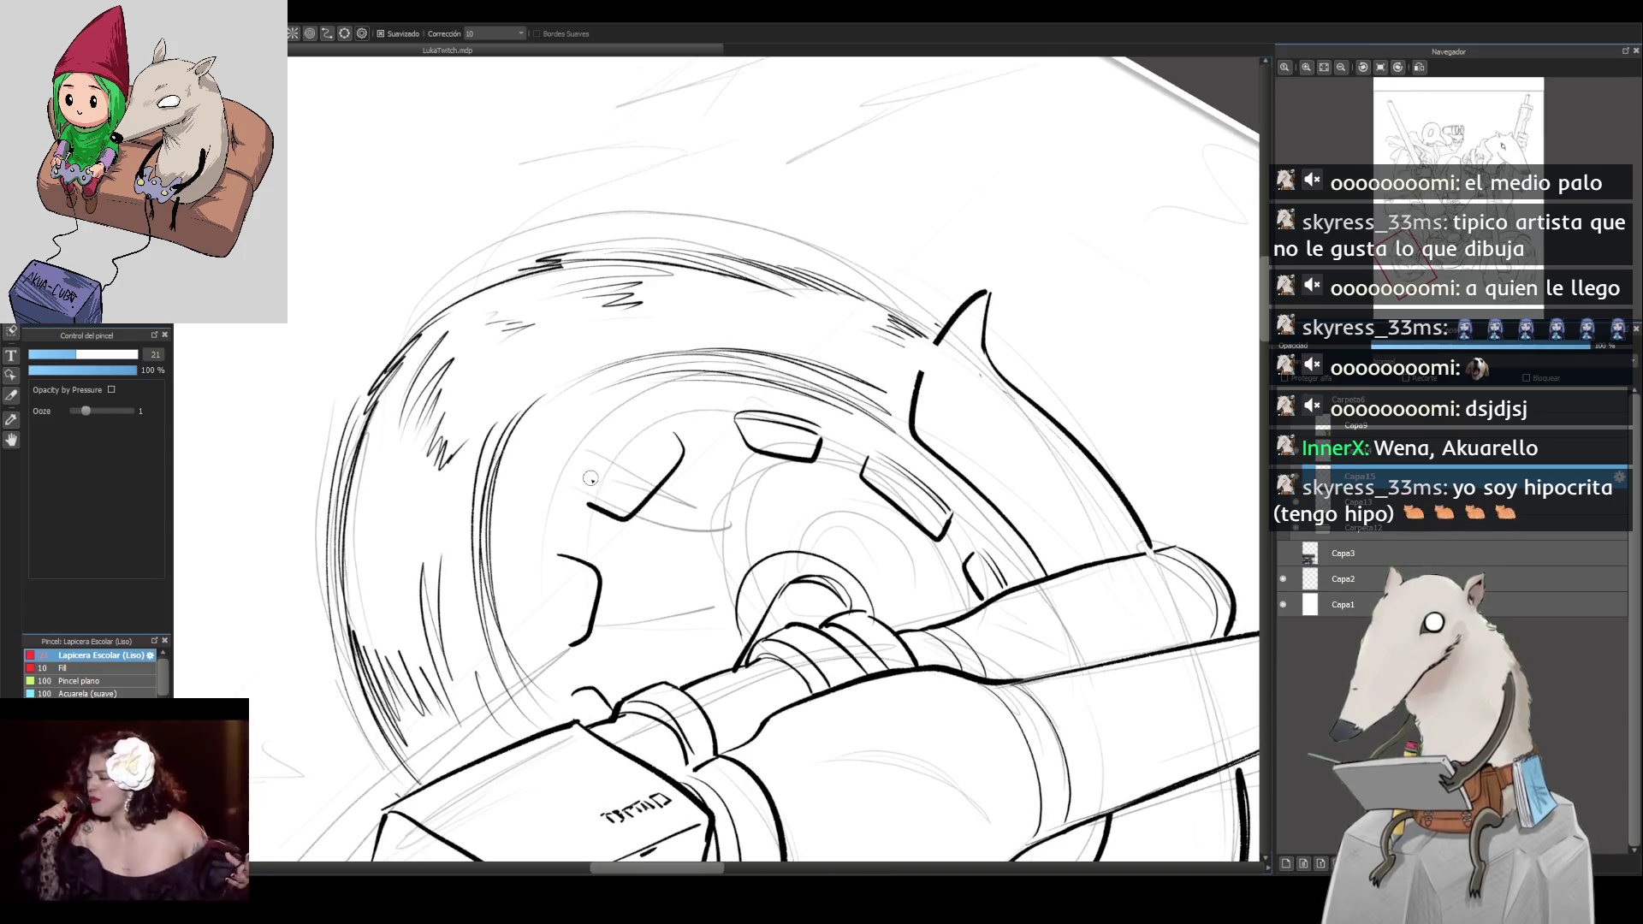
mouse_move(590, 501)
left_mouse_down()
mouse_move(643, 446)
mouse_move(589, 478)
mouse_move(602, 441)
mouse_move(653, 431)
left_mouse_up()
key("ctrl+z")
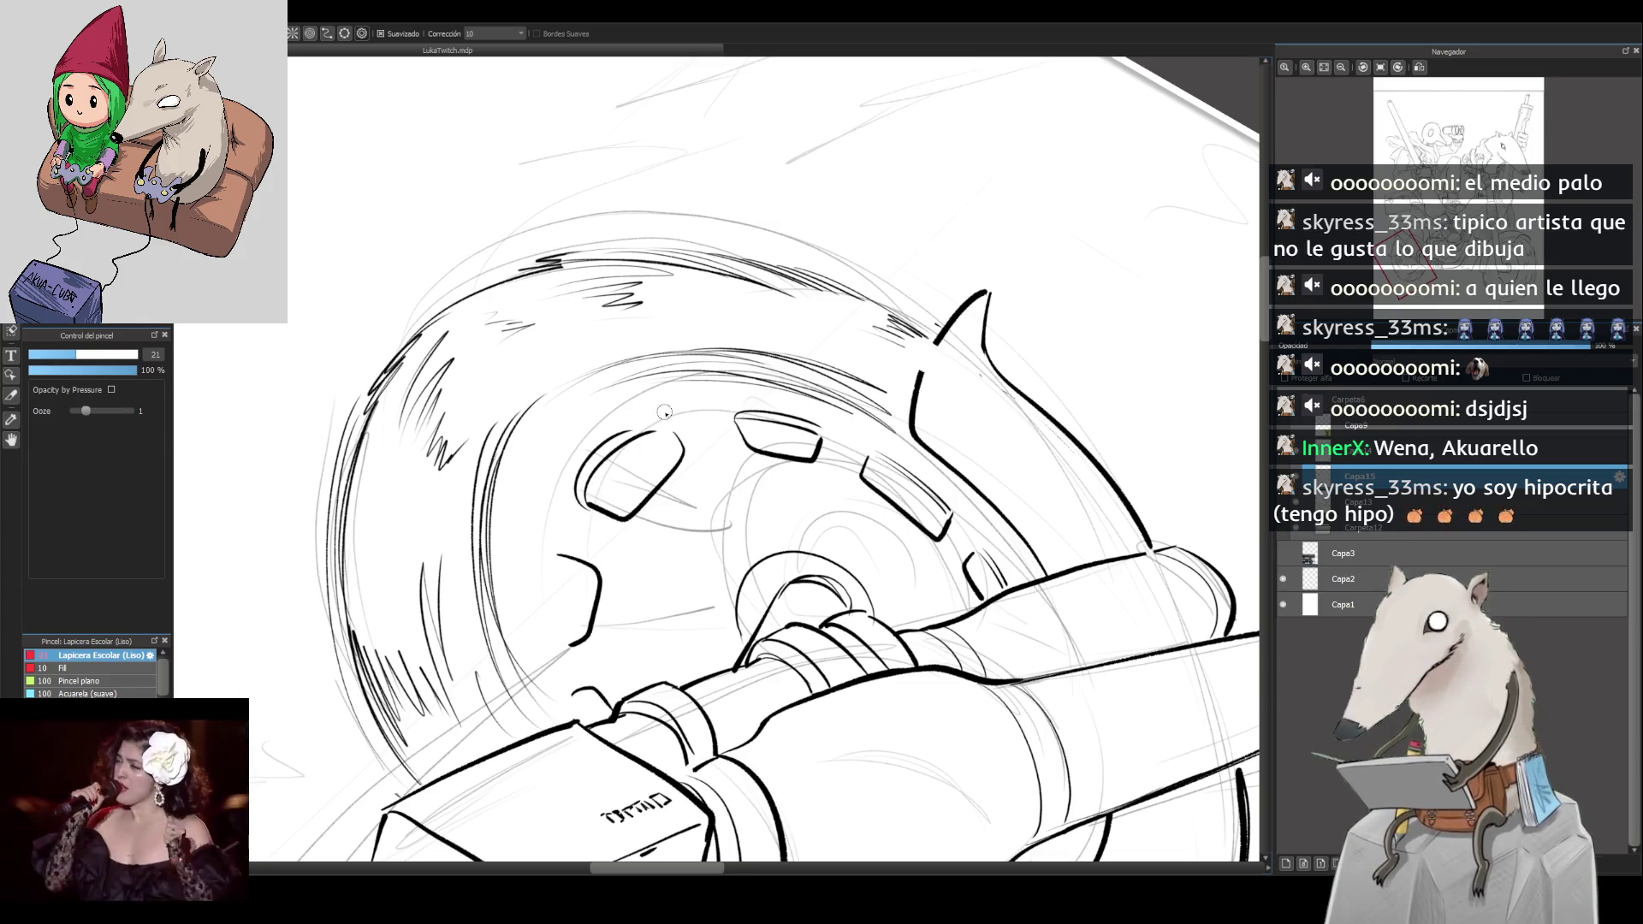
Step: Tilt the view and add short strokes left of the wheel bracket, then straighten it
left_click(1381, 67)
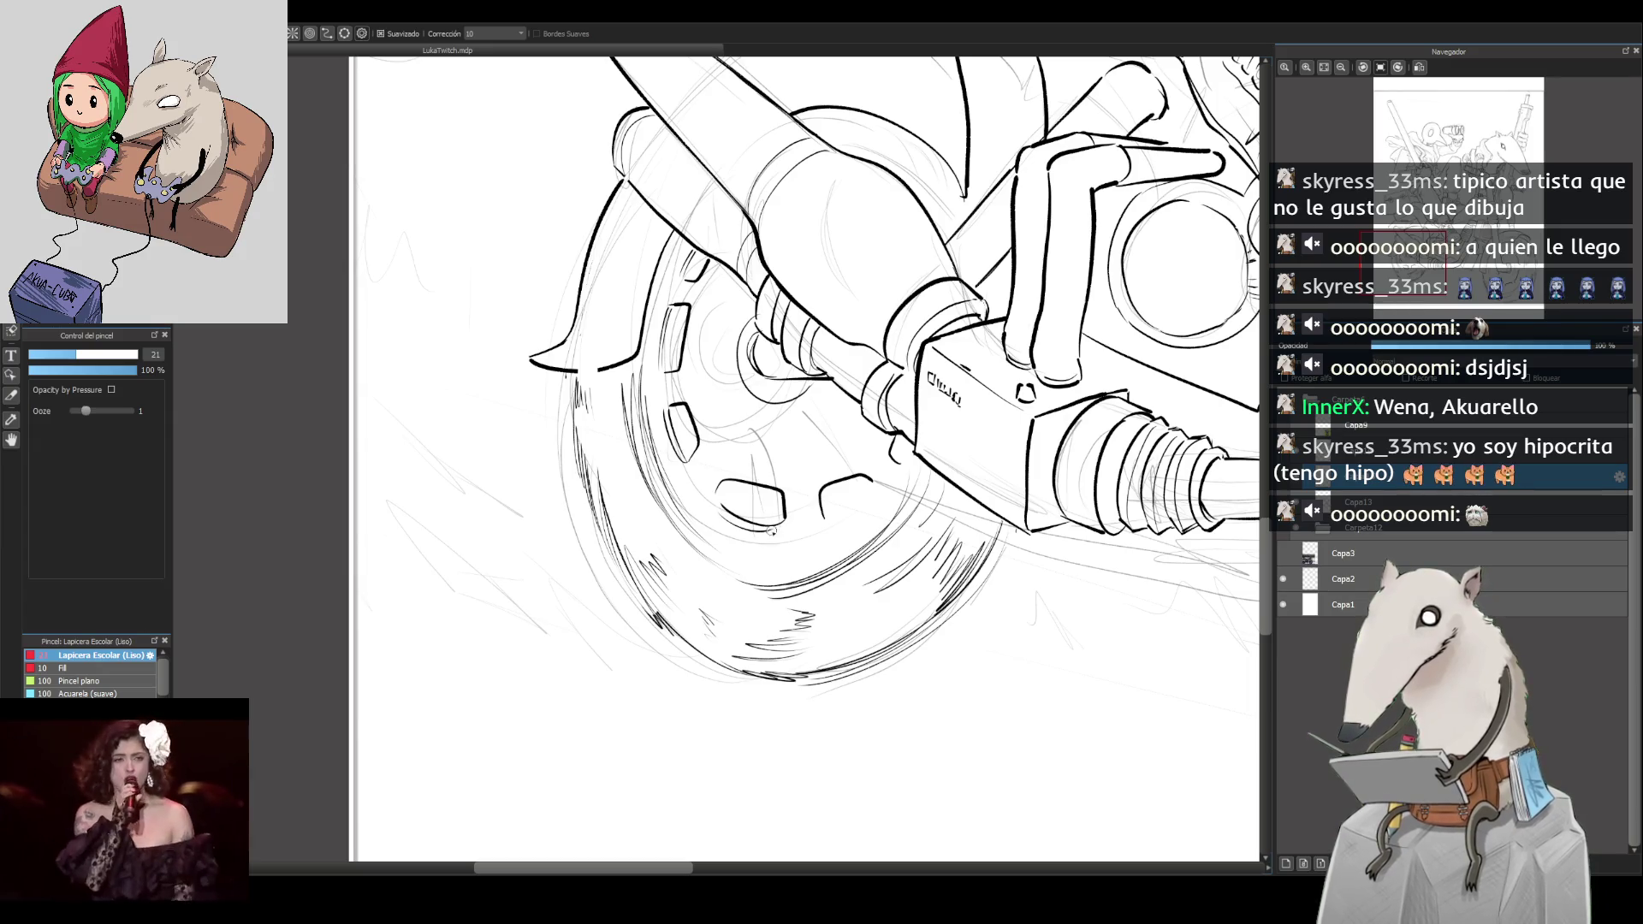
scroll(786, 513, "down", 2)
scroll(719, 436, "up", 2)
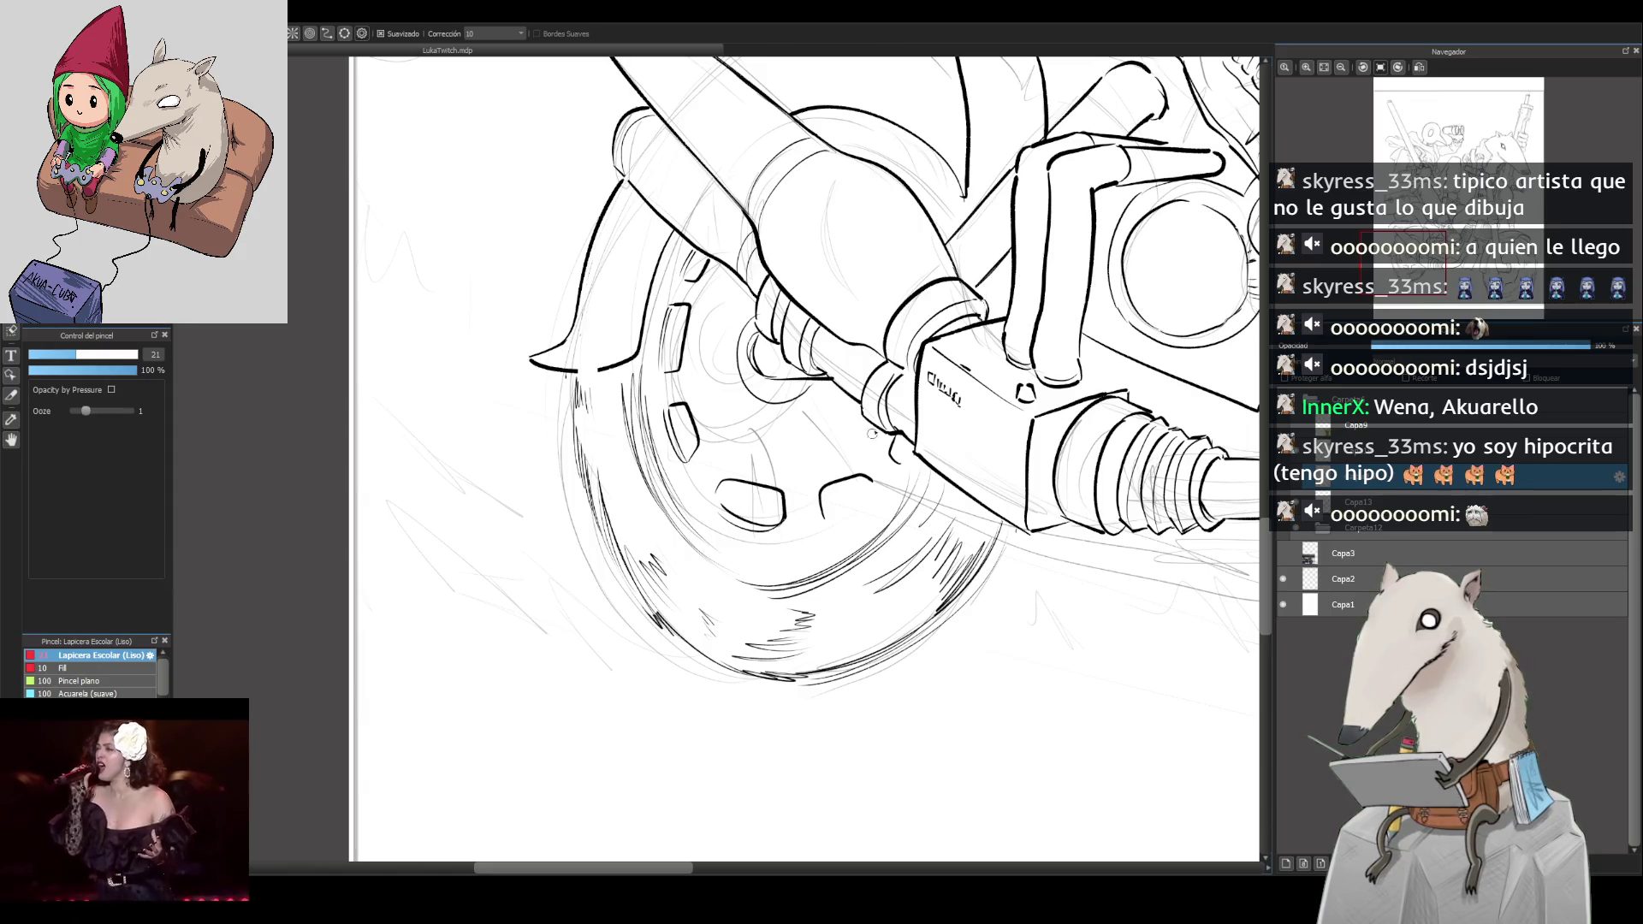
left_click(1363, 67)
left_click(1364, 67)
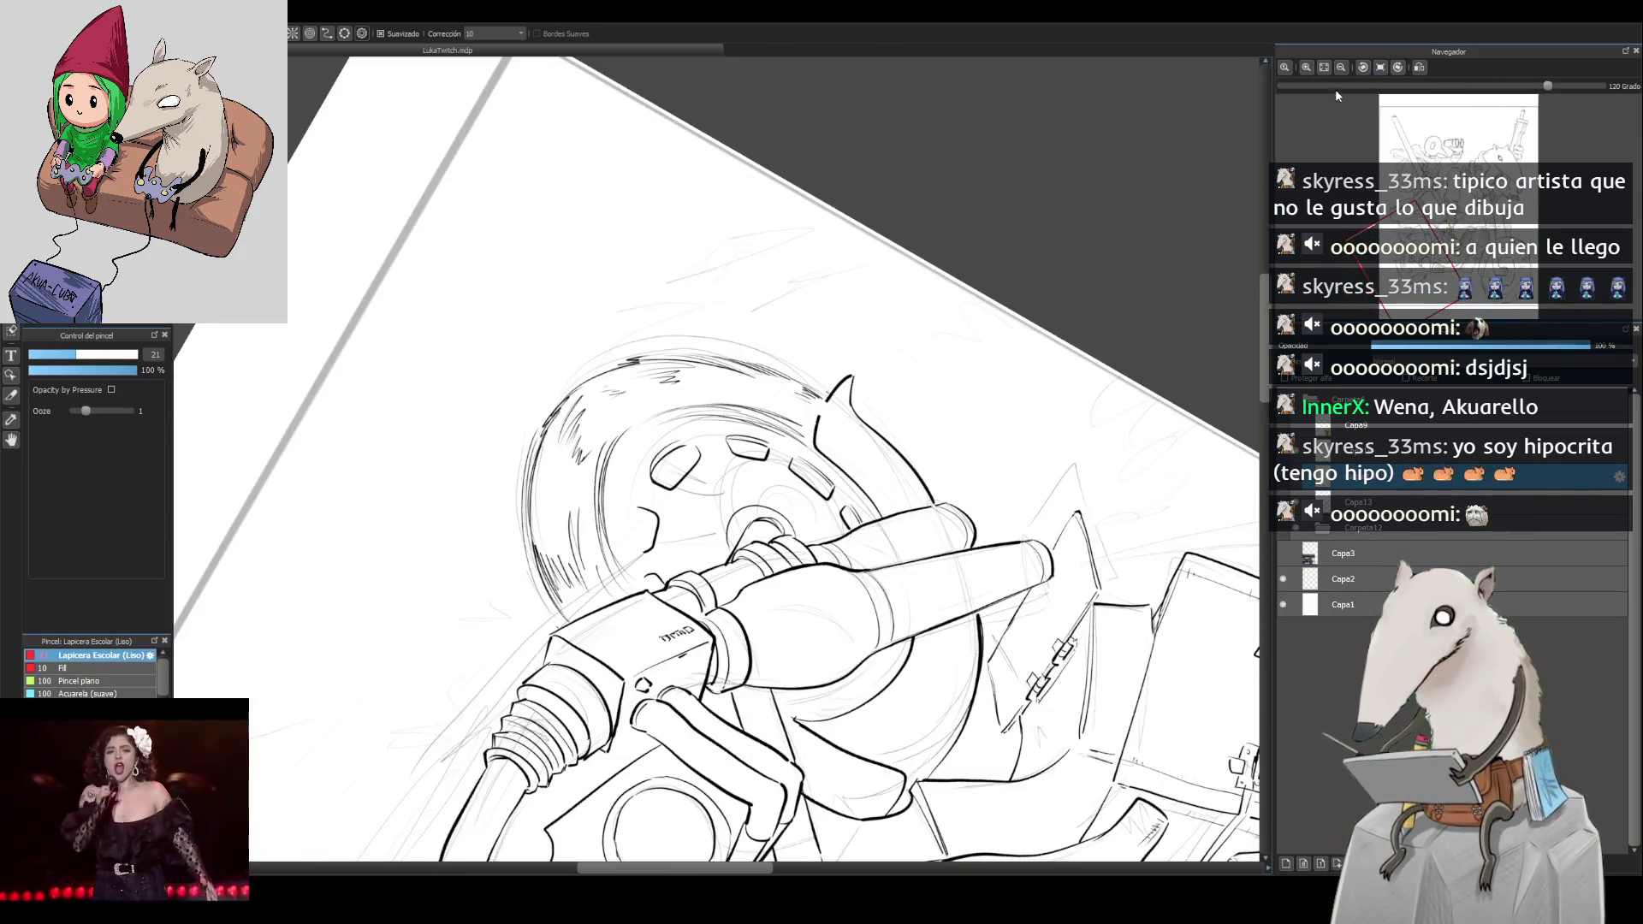
scroll(601, 554, "up", 2)
mouse_move(606, 519)
left_mouse_down()
mouse_move(613, 582)
mouse_move(604, 514)
left_mouse_up()
left_click_drag(615, 584, 605, 498)
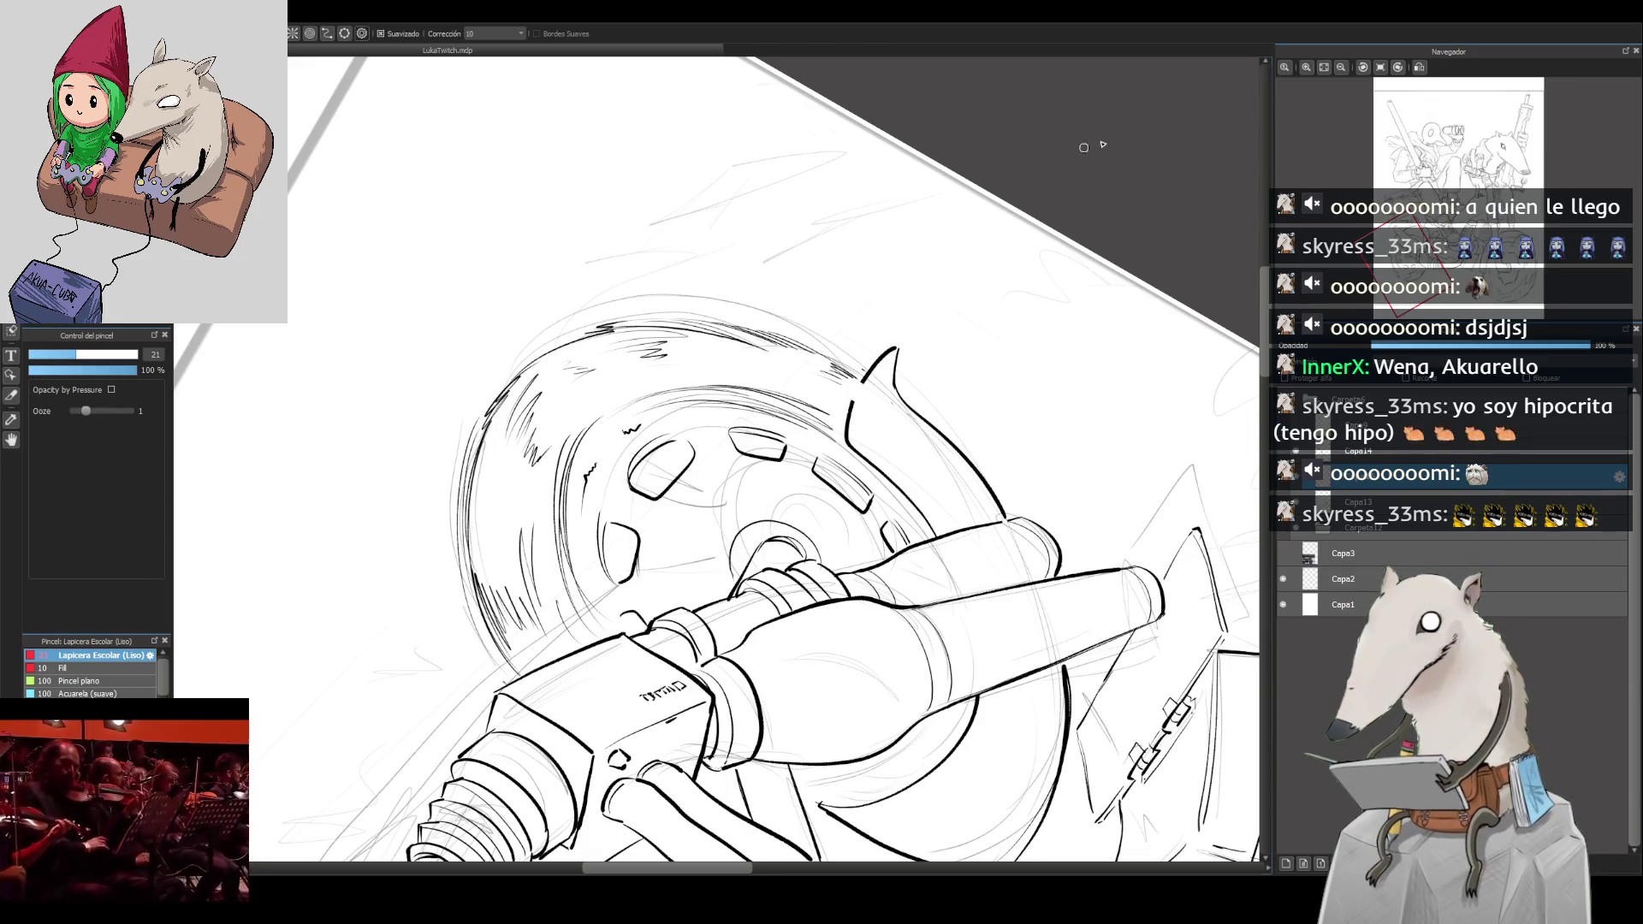
left_click(1370, 69)
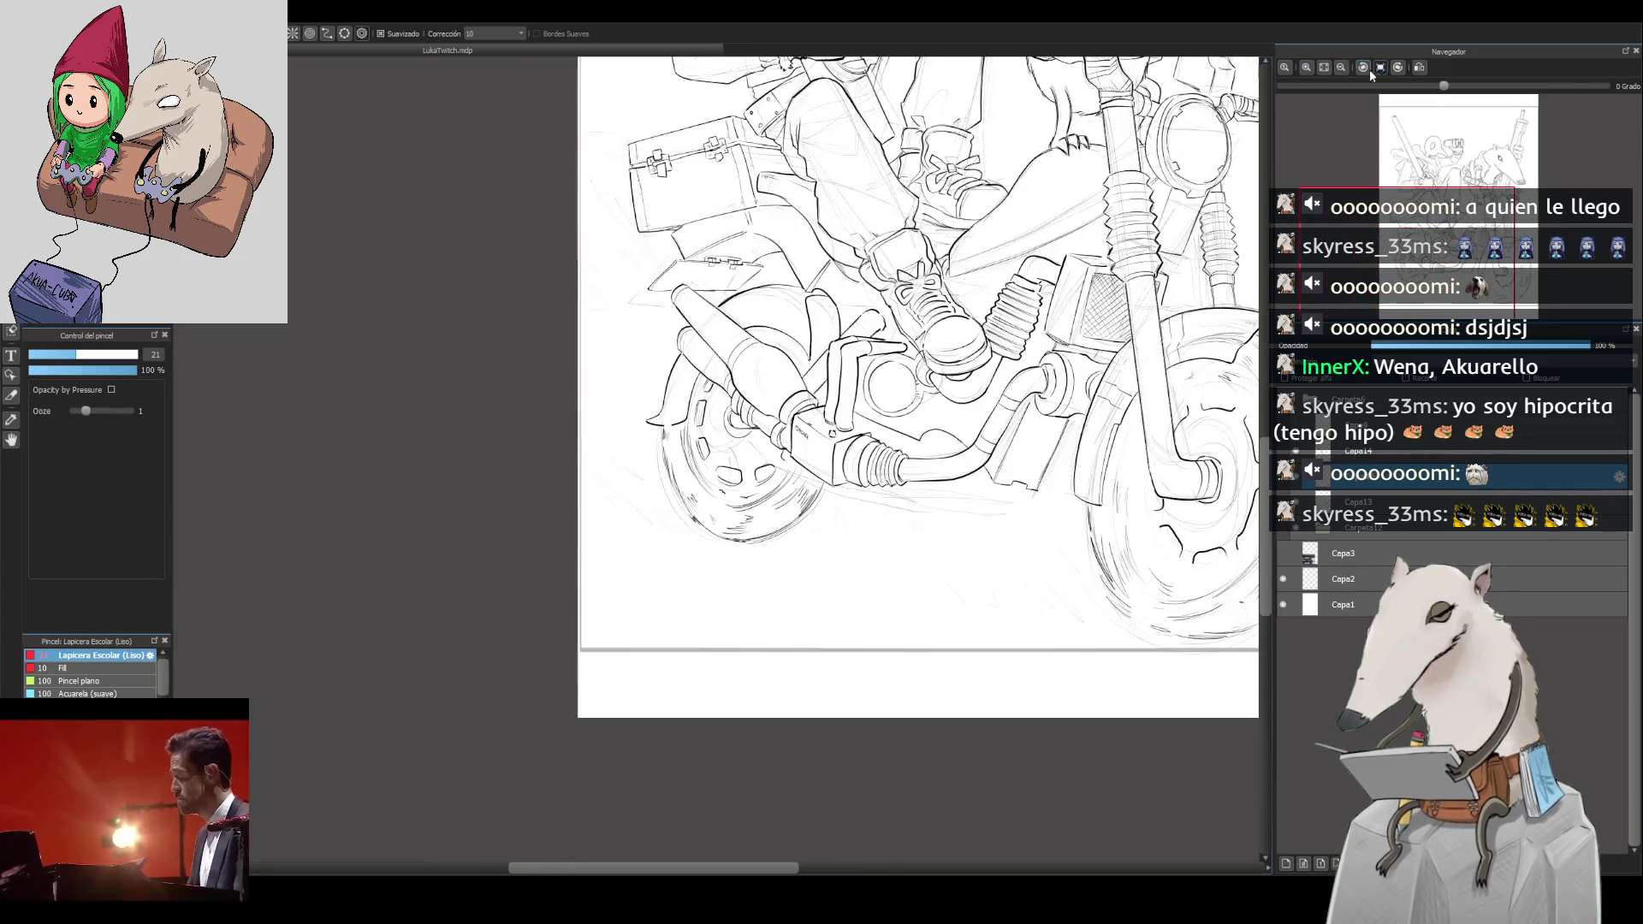
scroll(624, 479, "up", 5)
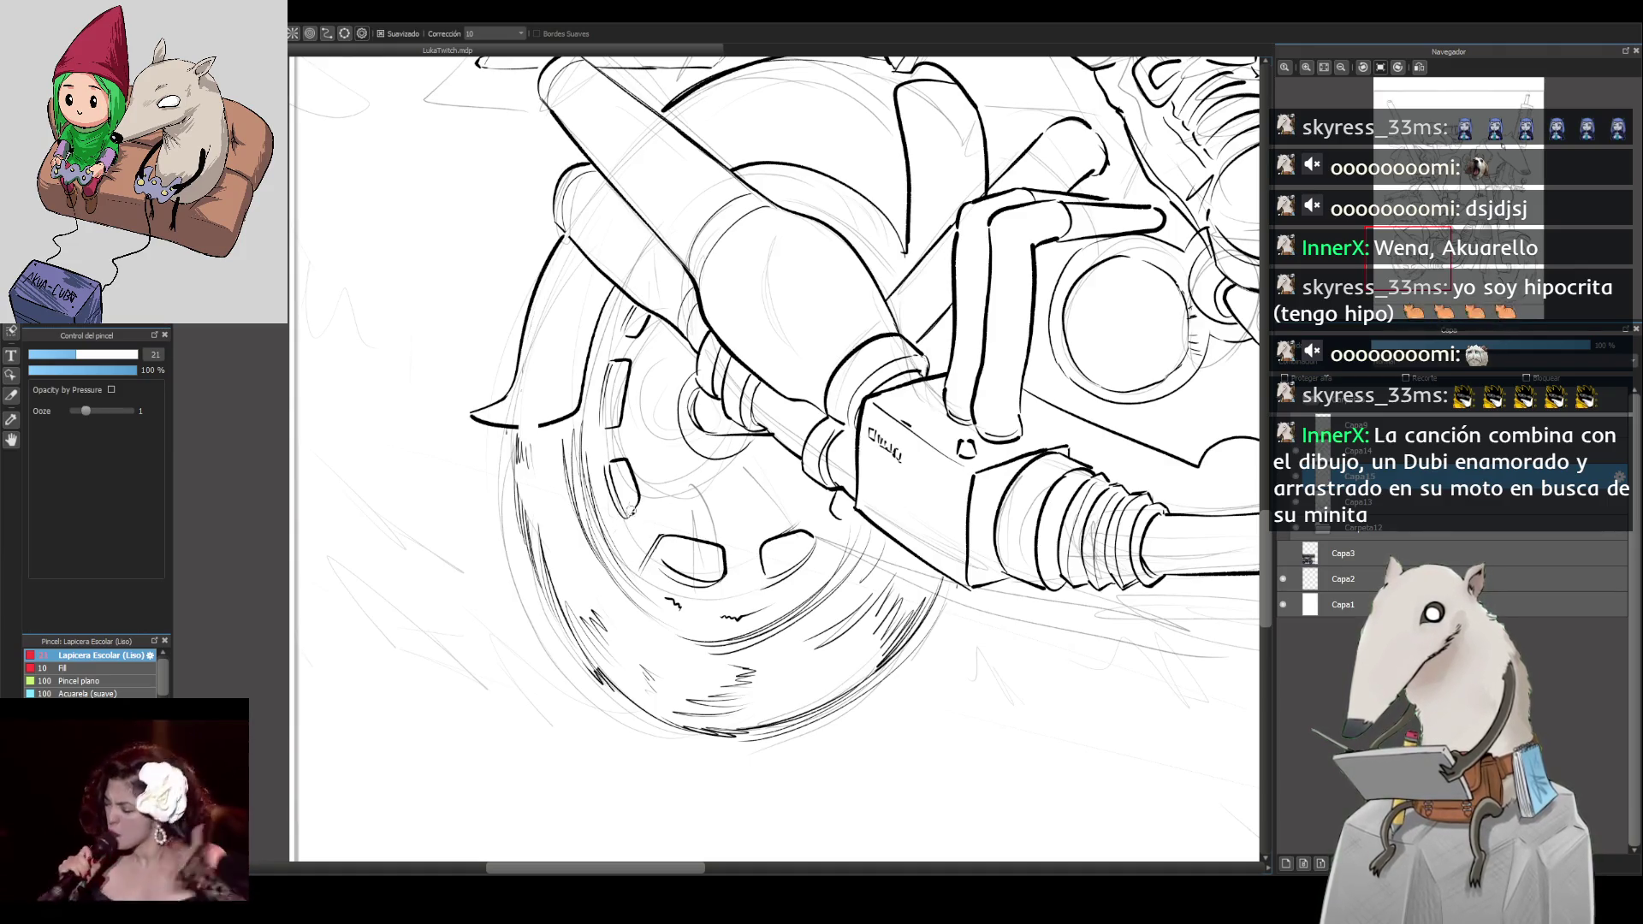
Step: Pan and zoom to bring the motorbike and the page bottom into view
mouse_move(659, 388)
left_mouse_down()
mouse_move(648, 512)
mouse_move(721, 446)
mouse_move(885, 578)
left_mouse_up()
scroll(885, 578, "down", 5)
scroll(885, 579, "up", 2)
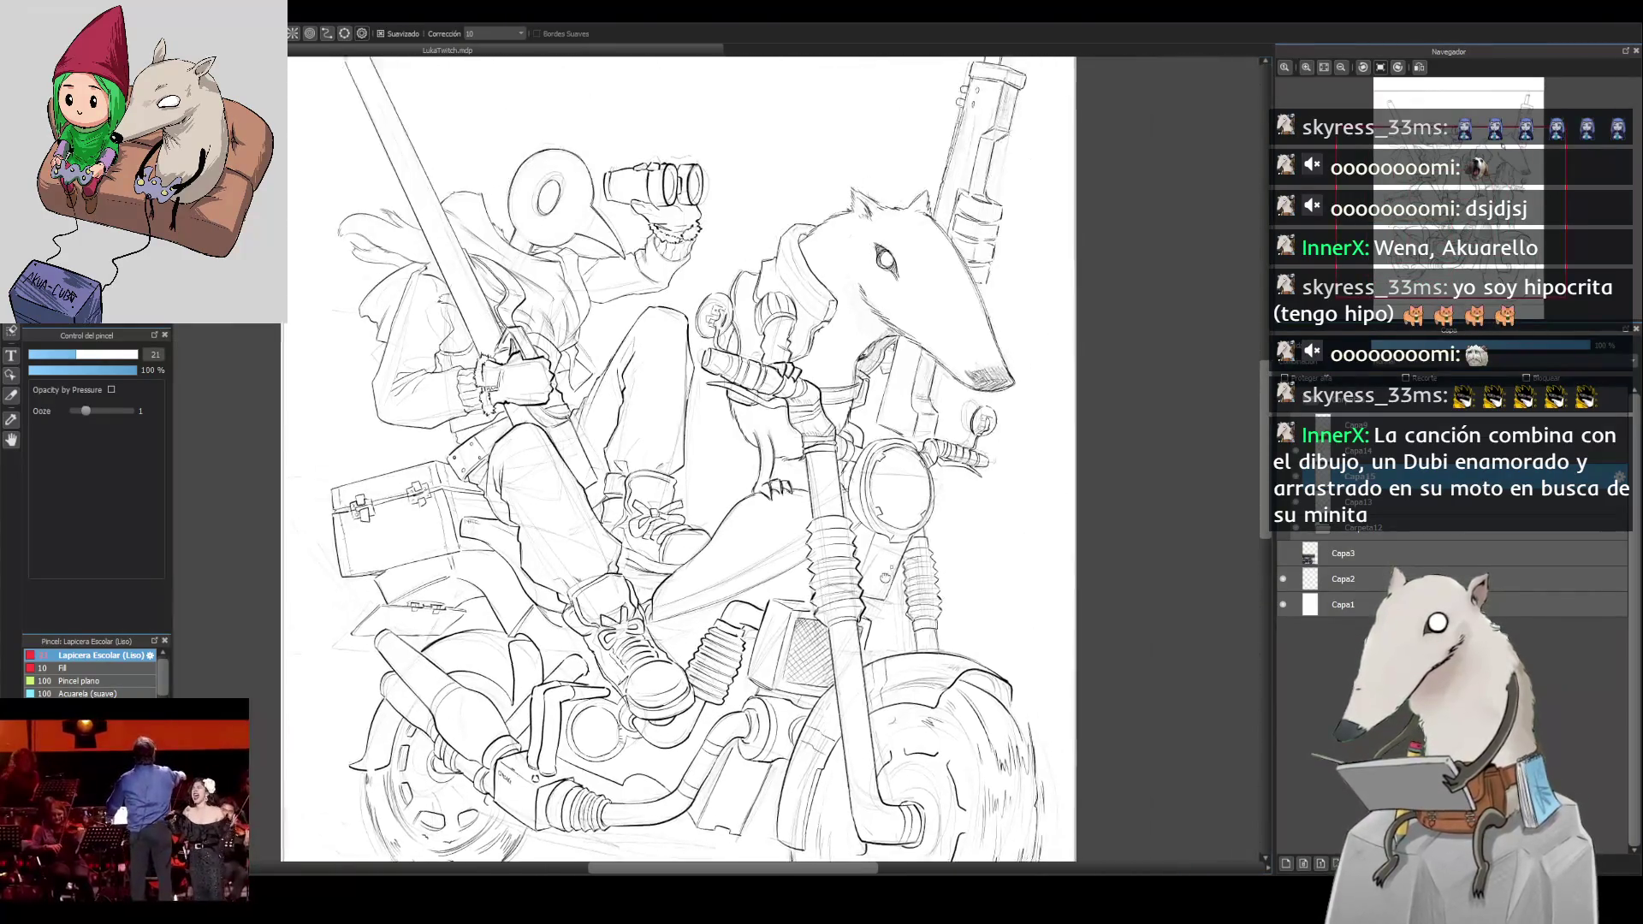
scroll(885, 579, "down", 1)
scroll(885, 579, "up", 2)
mouse_move(982, 546)
left_mouse_down()
mouse_move(972, 564)
mouse_move(991, 554)
left_mouse_up()
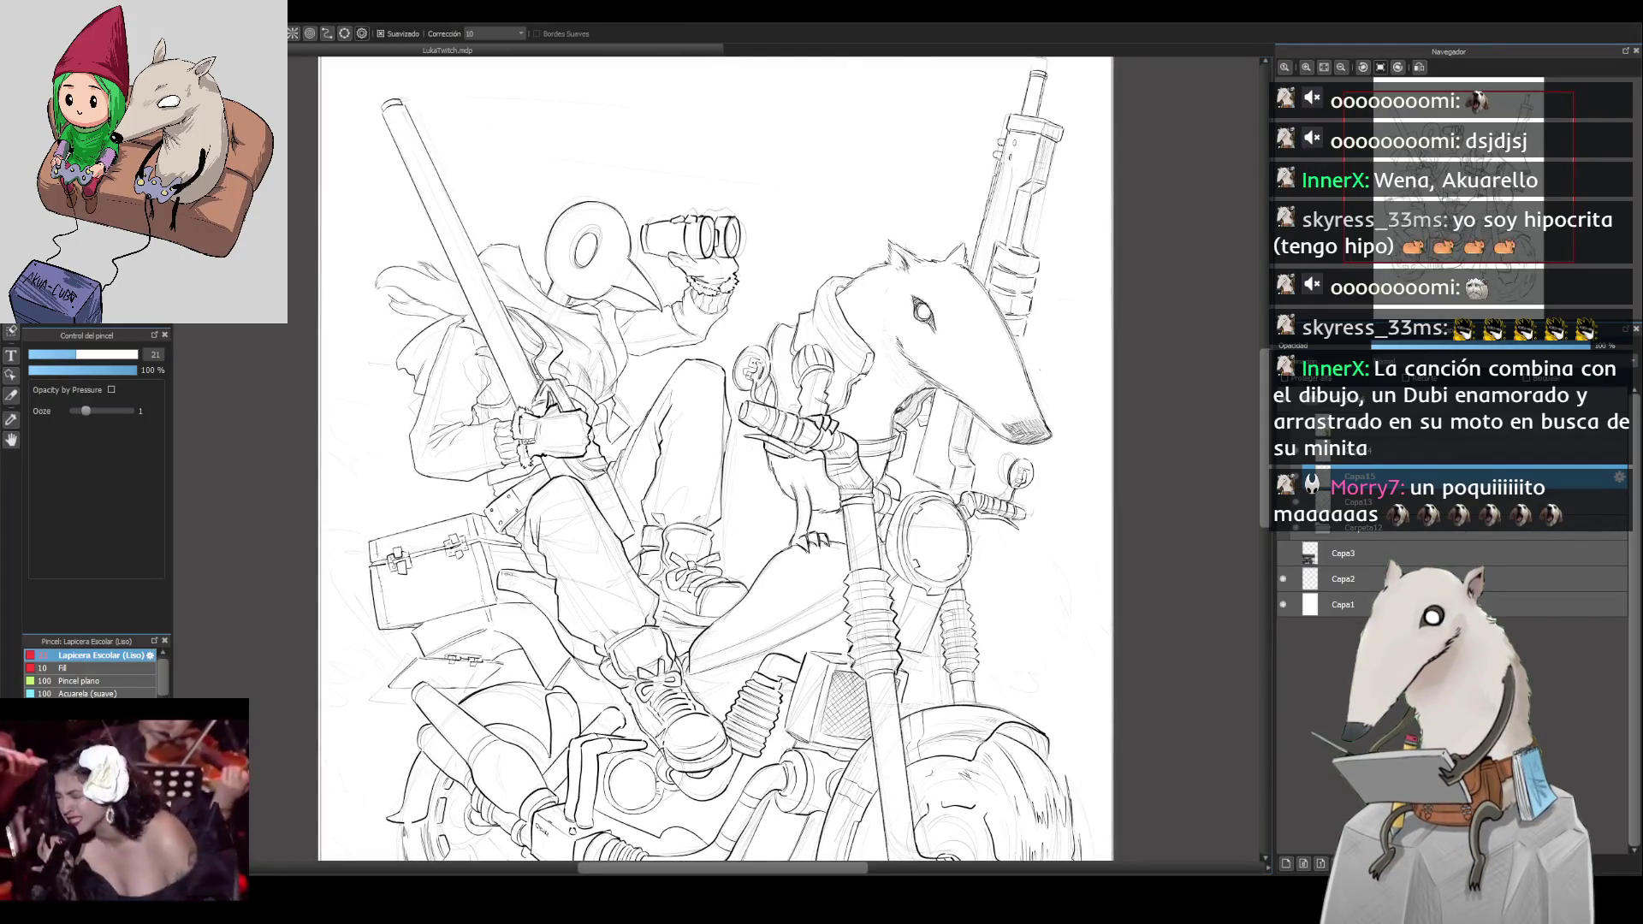
left_click_drag(991, 554, 1002, 566)
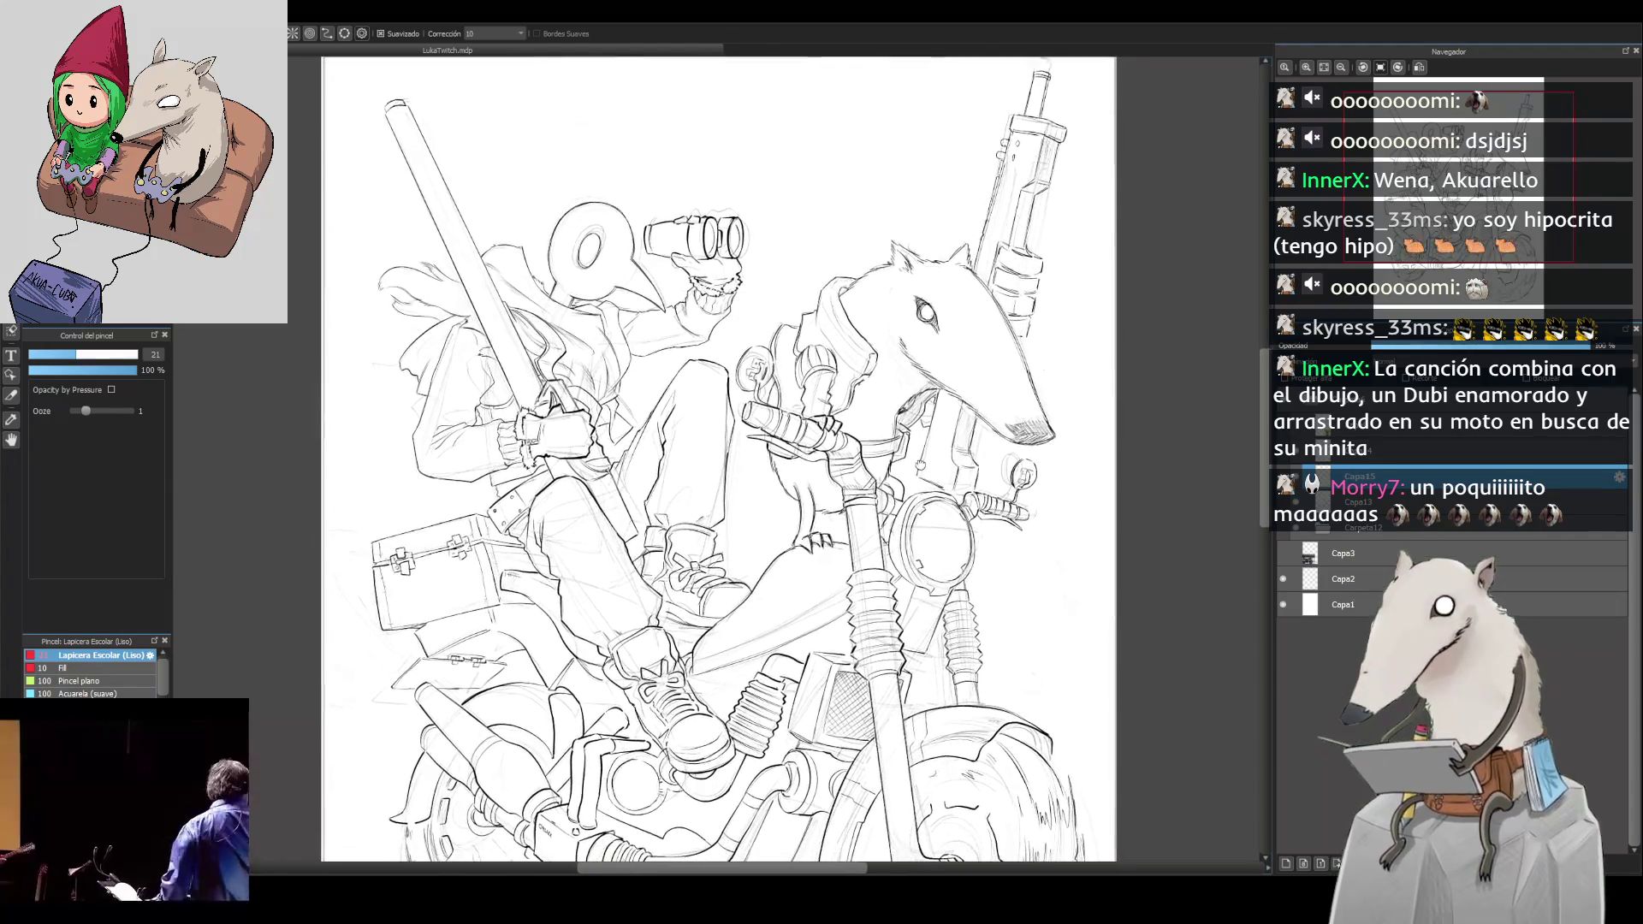
left_click_drag(722, 759, 901, 459)
scroll(901, 459, "up", 5)
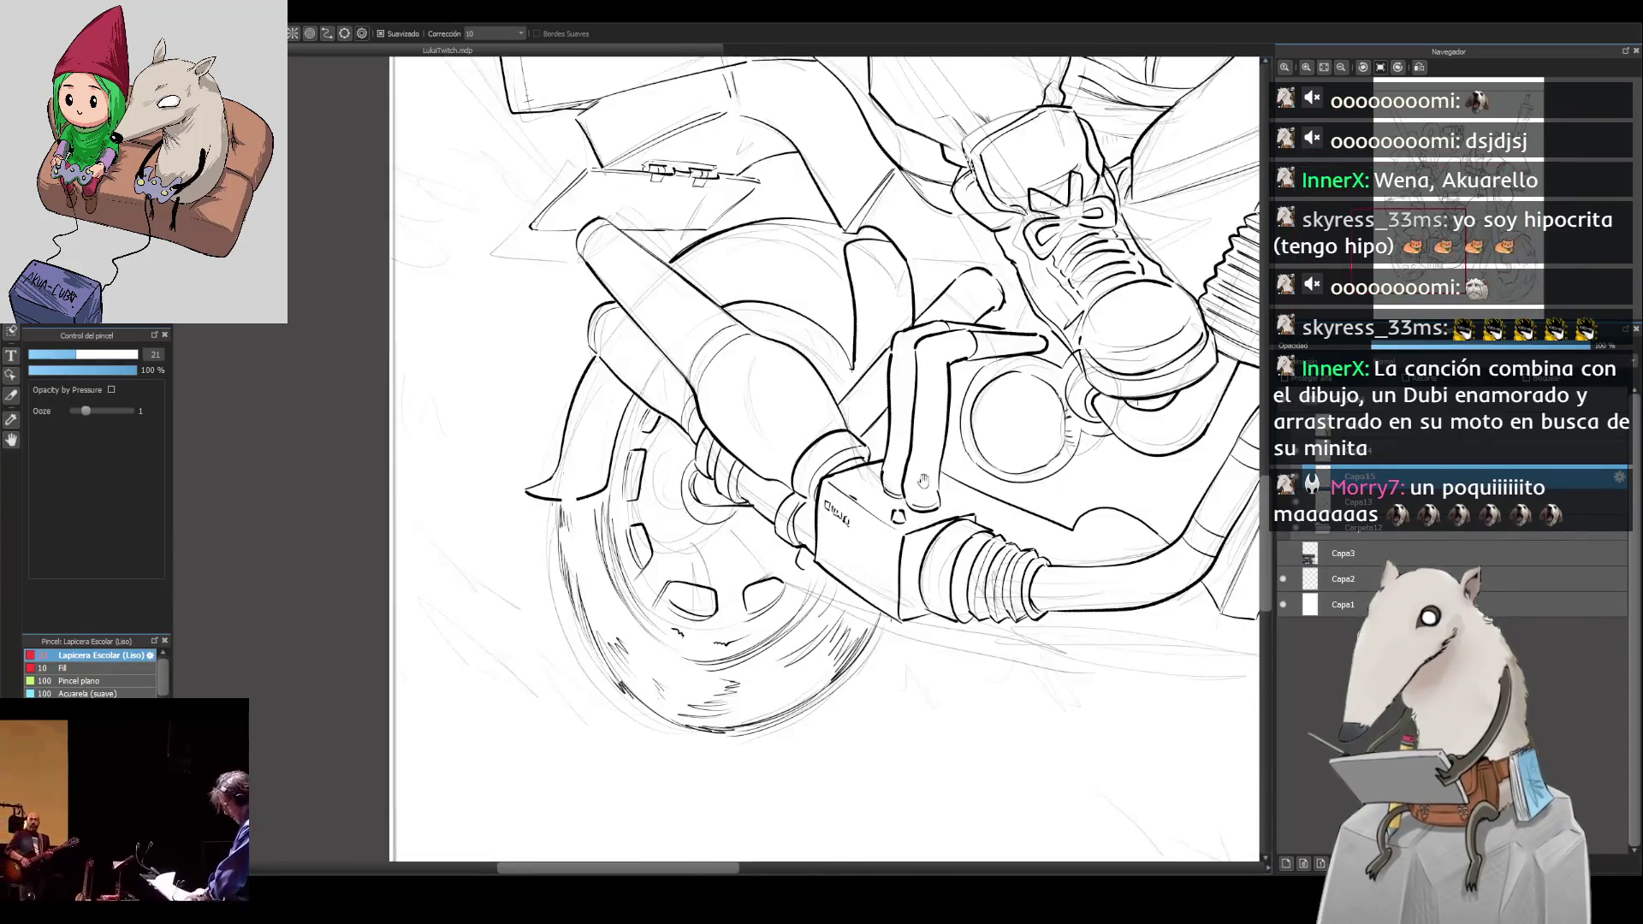
Step: Ink the lower edge of the boot sole and toggle the ink layer to check it against the sketch
left_click_drag(786, 623, 733, 662)
mouse_move(734, 727)
left_mouse_down()
mouse_move(679, 856)
mouse_move(770, 733)
mouse_move(841, 505)
mouse_move(908, 428)
mouse_move(864, 480)
mouse_move(891, 419)
left_mouse_up()
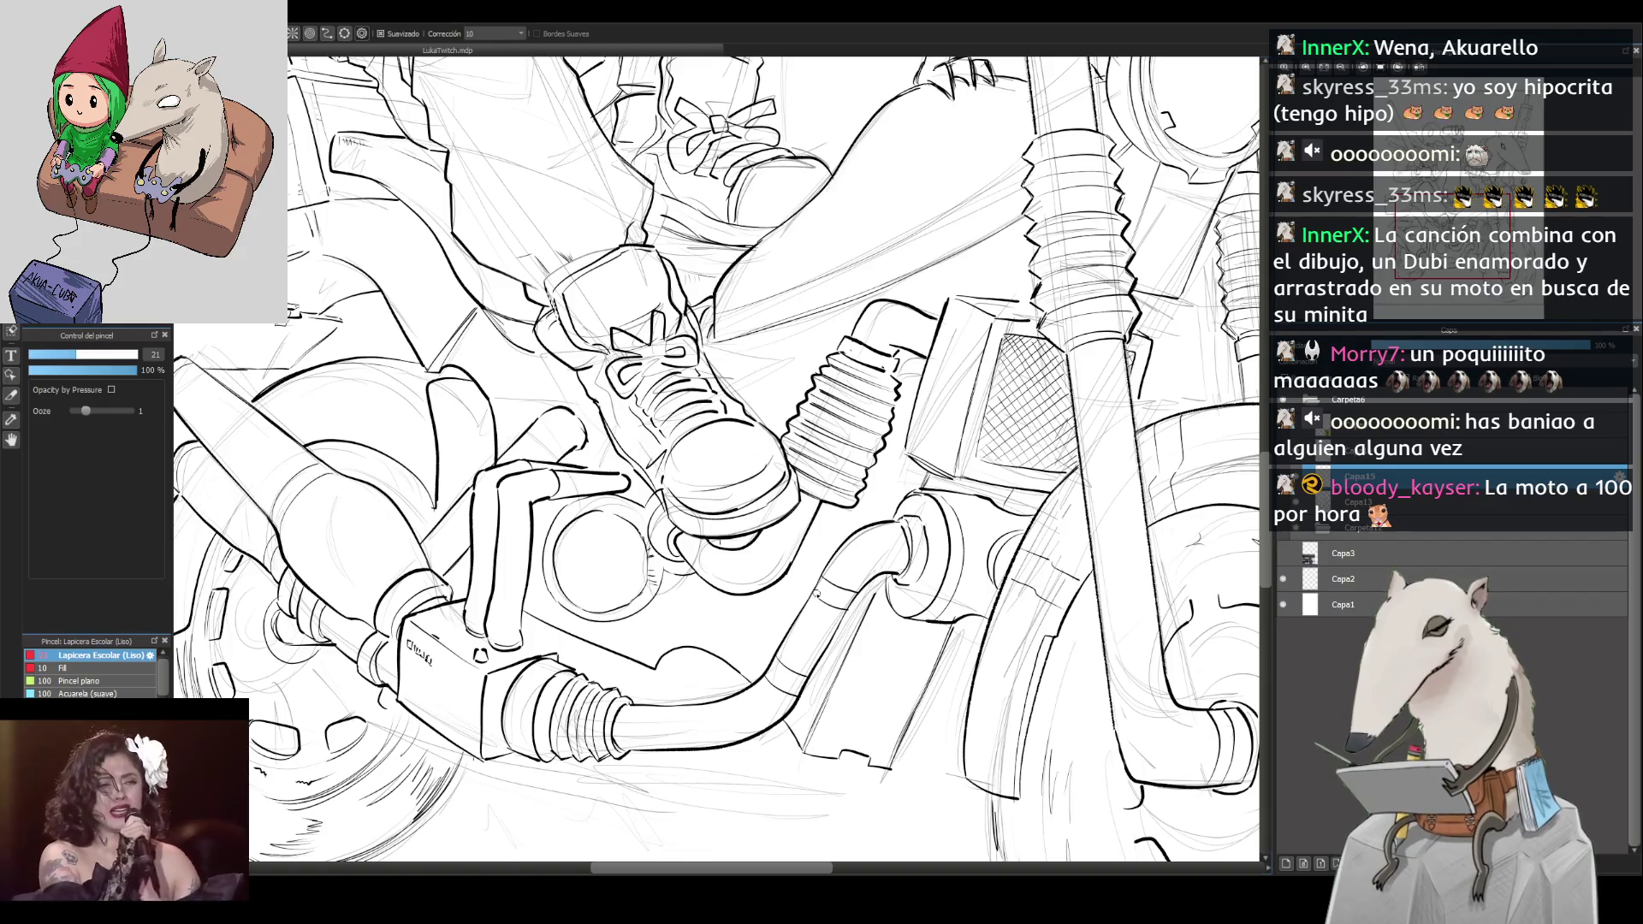
mouse_move(844, 482)
left_mouse_down()
mouse_move(851, 564)
mouse_move(845, 497)
left_mouse_up()
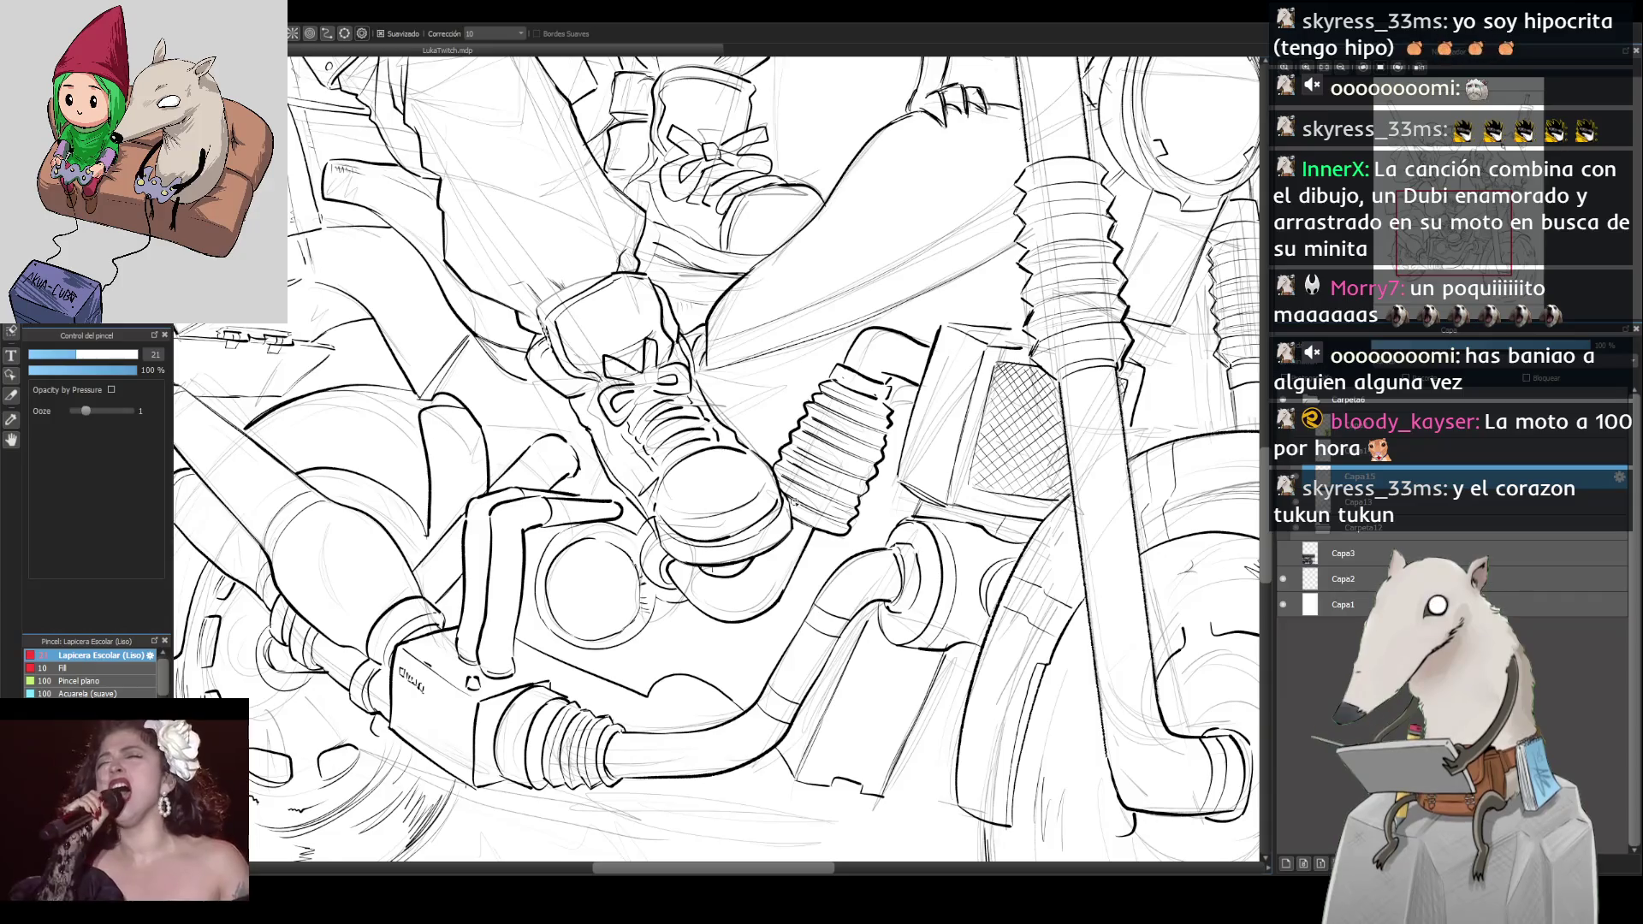
left_click_drag(661, 548, 694, 565)
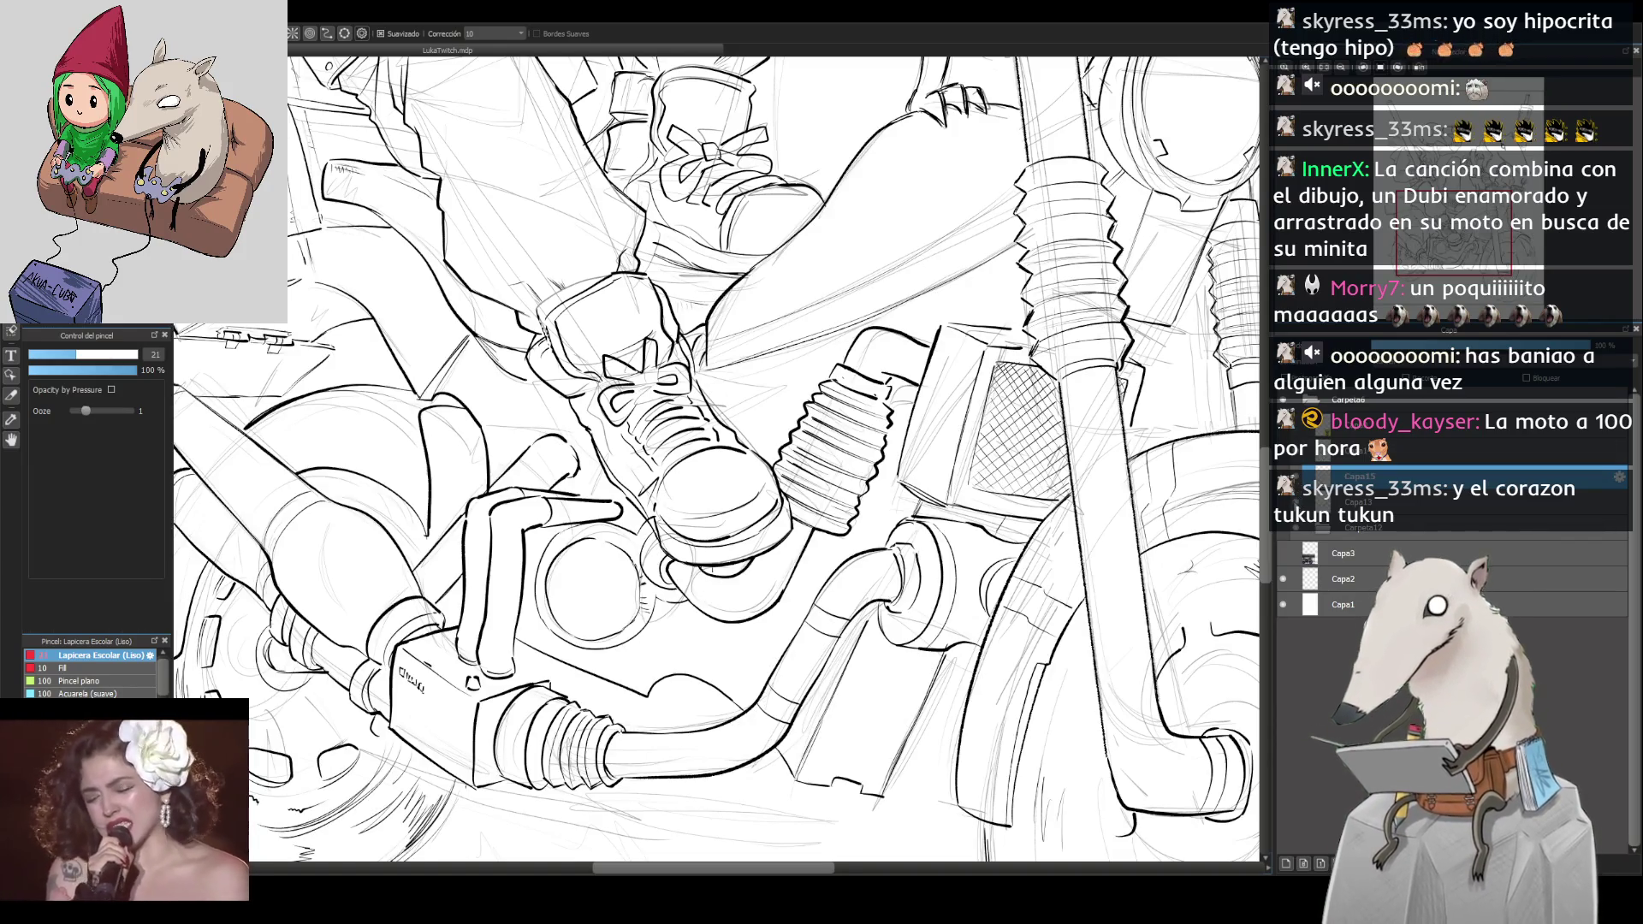
left_click(1297, 503)
left_click(1297, 502)
key("e")
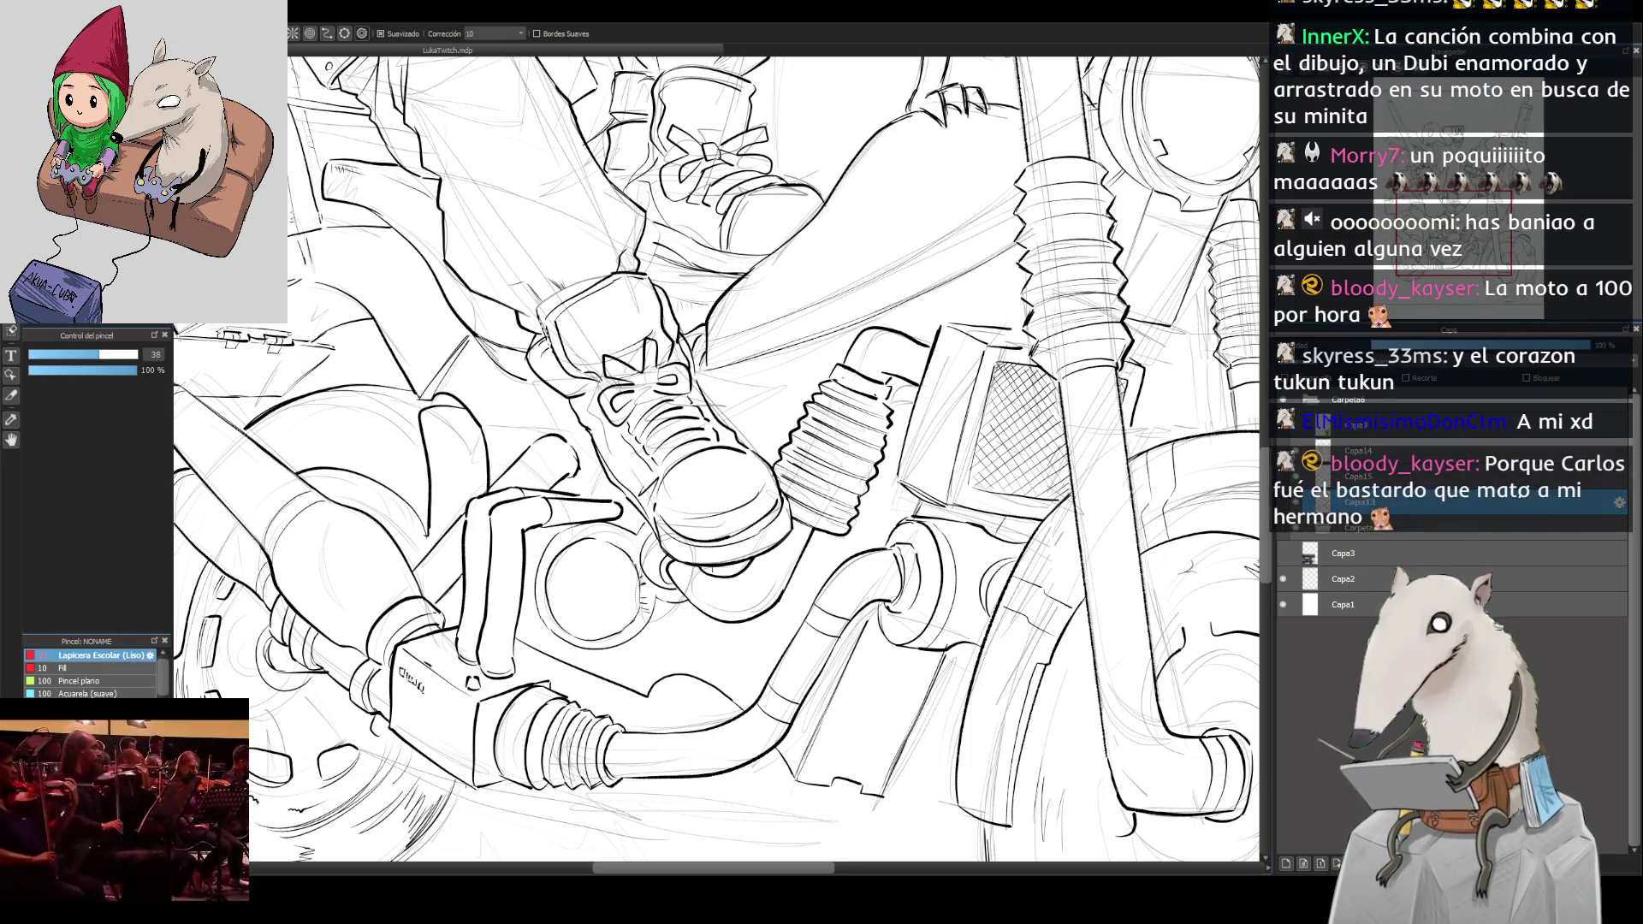
key("b")
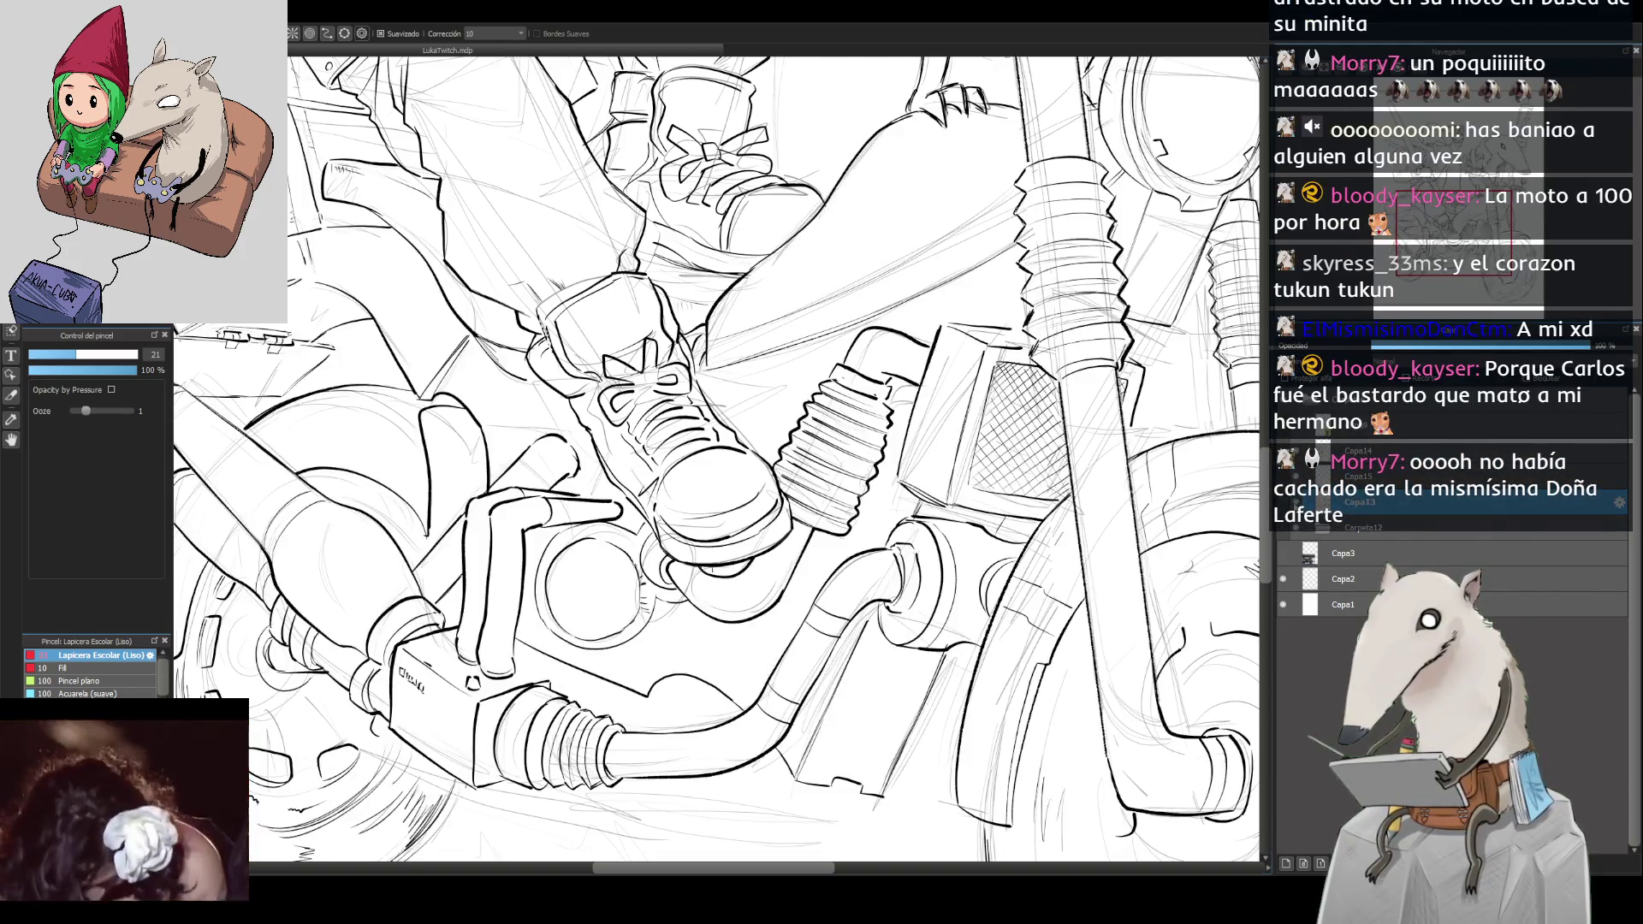
scroll(770, 463, "down", 5)
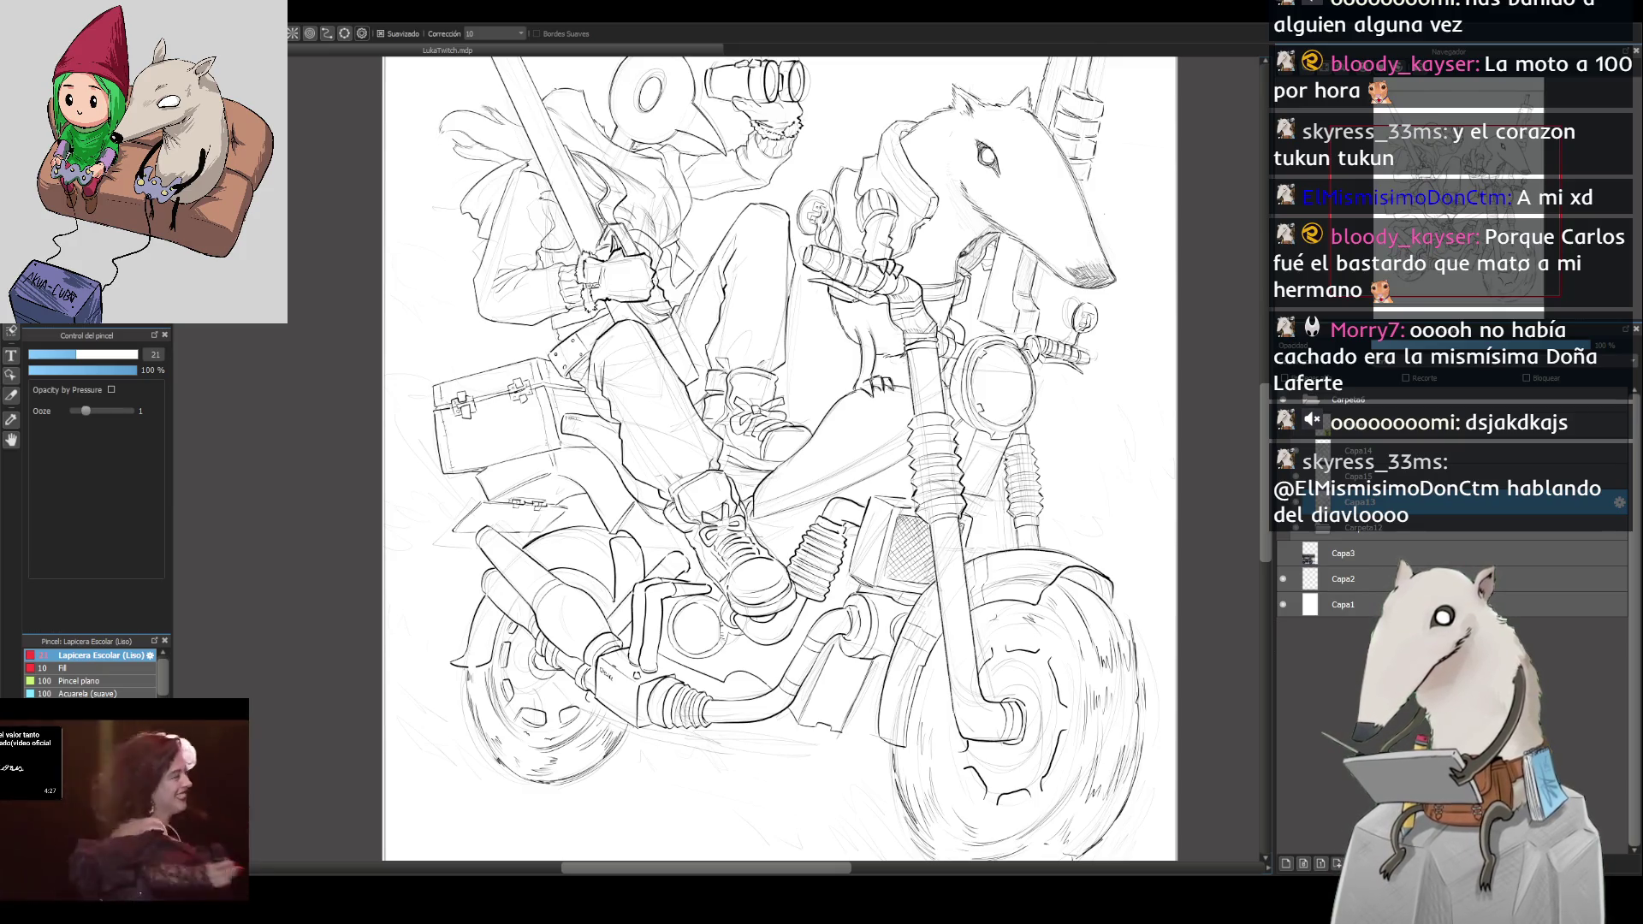
Step: Pan and zoom toward the exhaust and front wheel of the lower motorcycle
left_click_drag(986, 503, 984, 580)
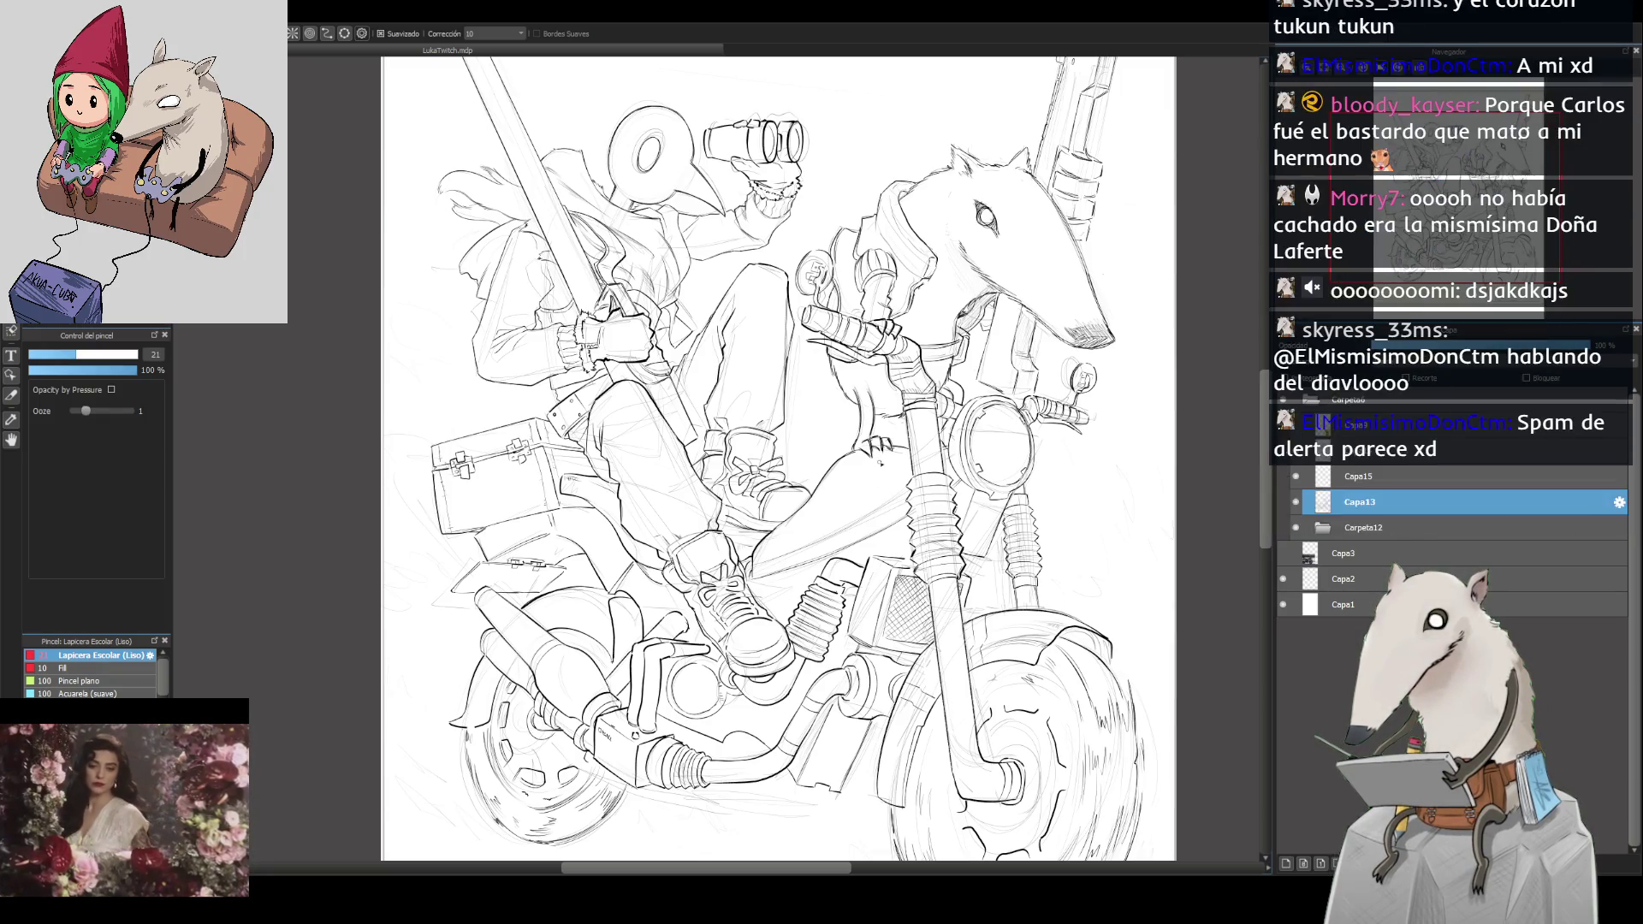
left_click_drag(882, 465, 888, 588)
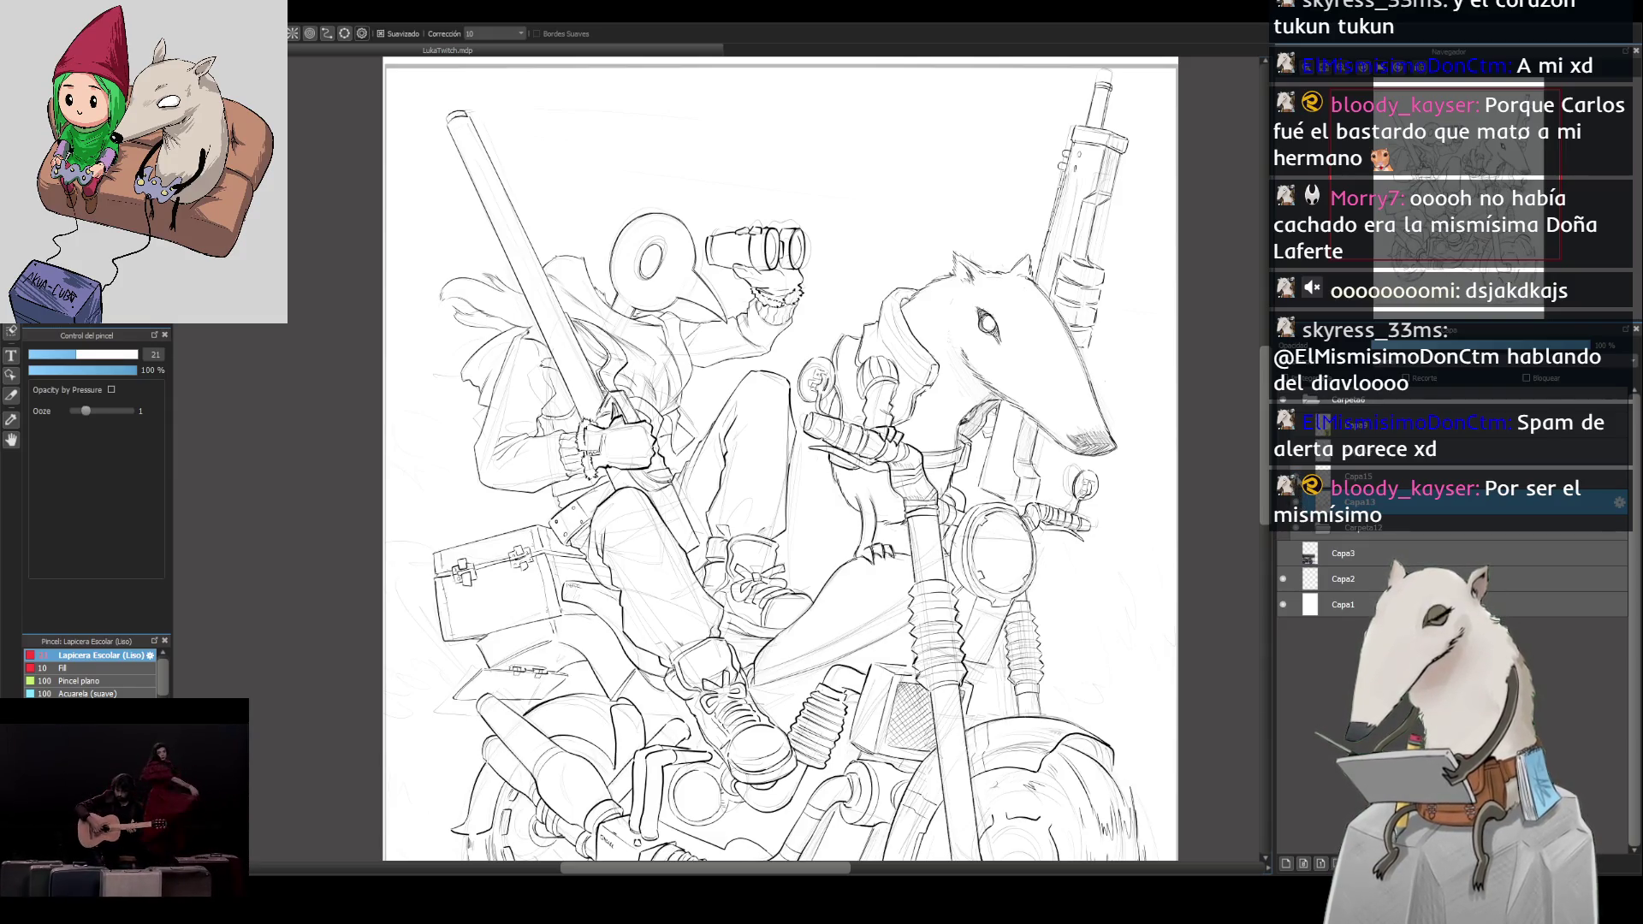
scroll(824, 482, "down", 5)
scroll(825, 482, "up", 2)
scroll(824, 481, "up", 4)
scroll(919, 536, "down", 1)
mouse_move(1198, 531)
left_mouse_down()
mouse_move(599, 488)
mouse_move(692, 592)
left_mouse_up()
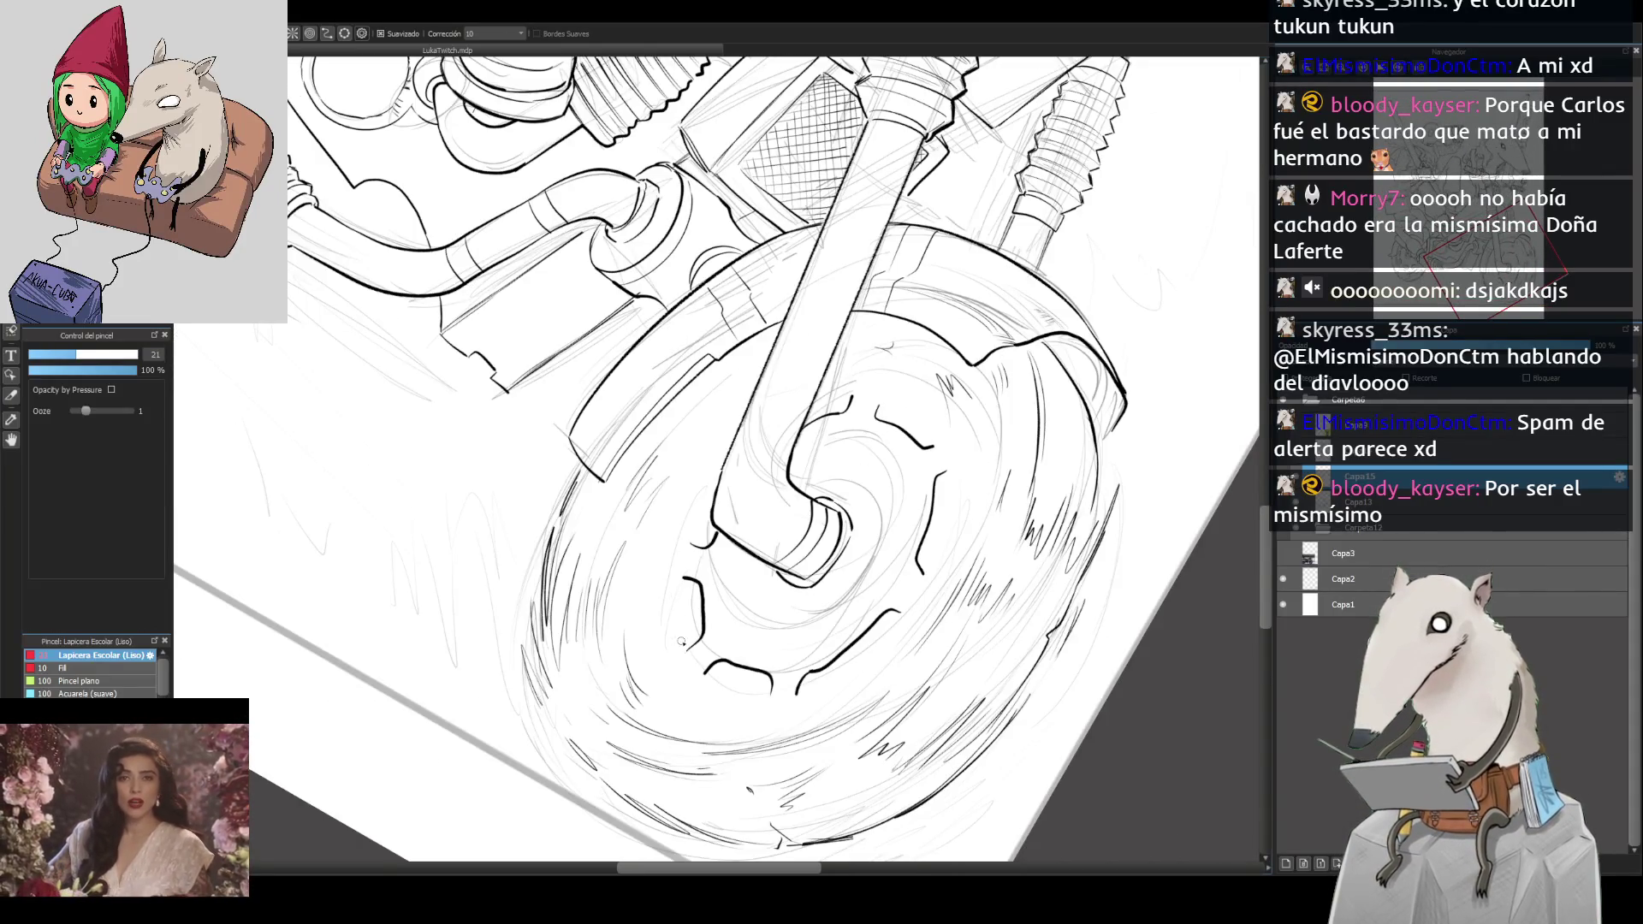
Step: Ink the front wheel's rim lines and a bold curve beside the hub, redoing rejected strokes
left_click_drag(659, 588, 672, 651)
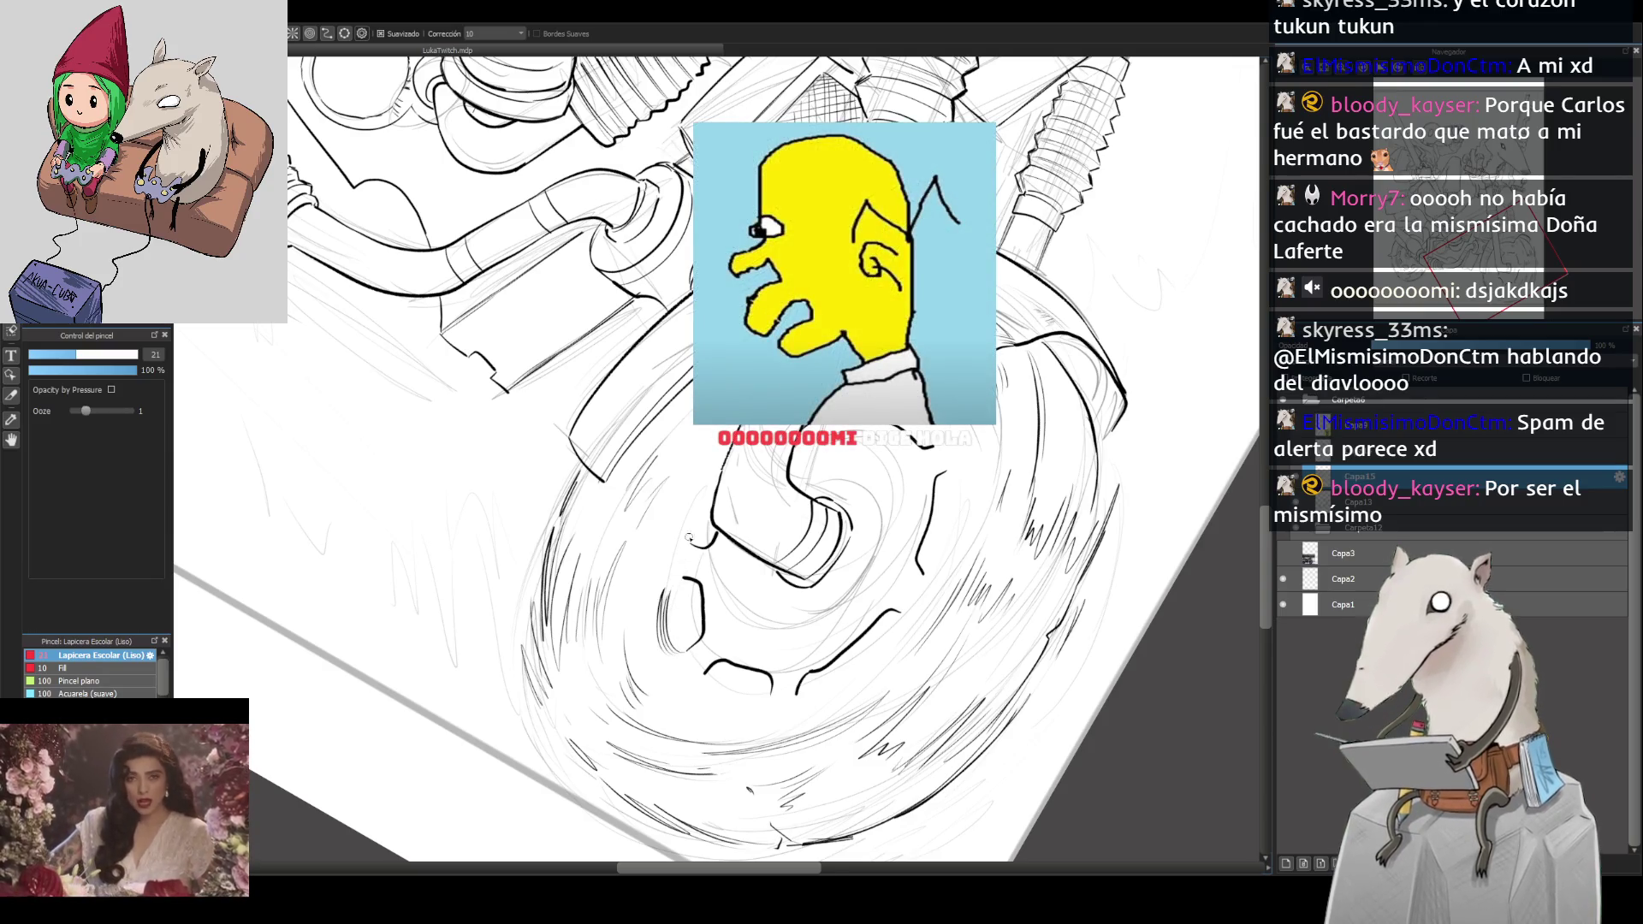
left_click_drag(691, 536, 700, 488)
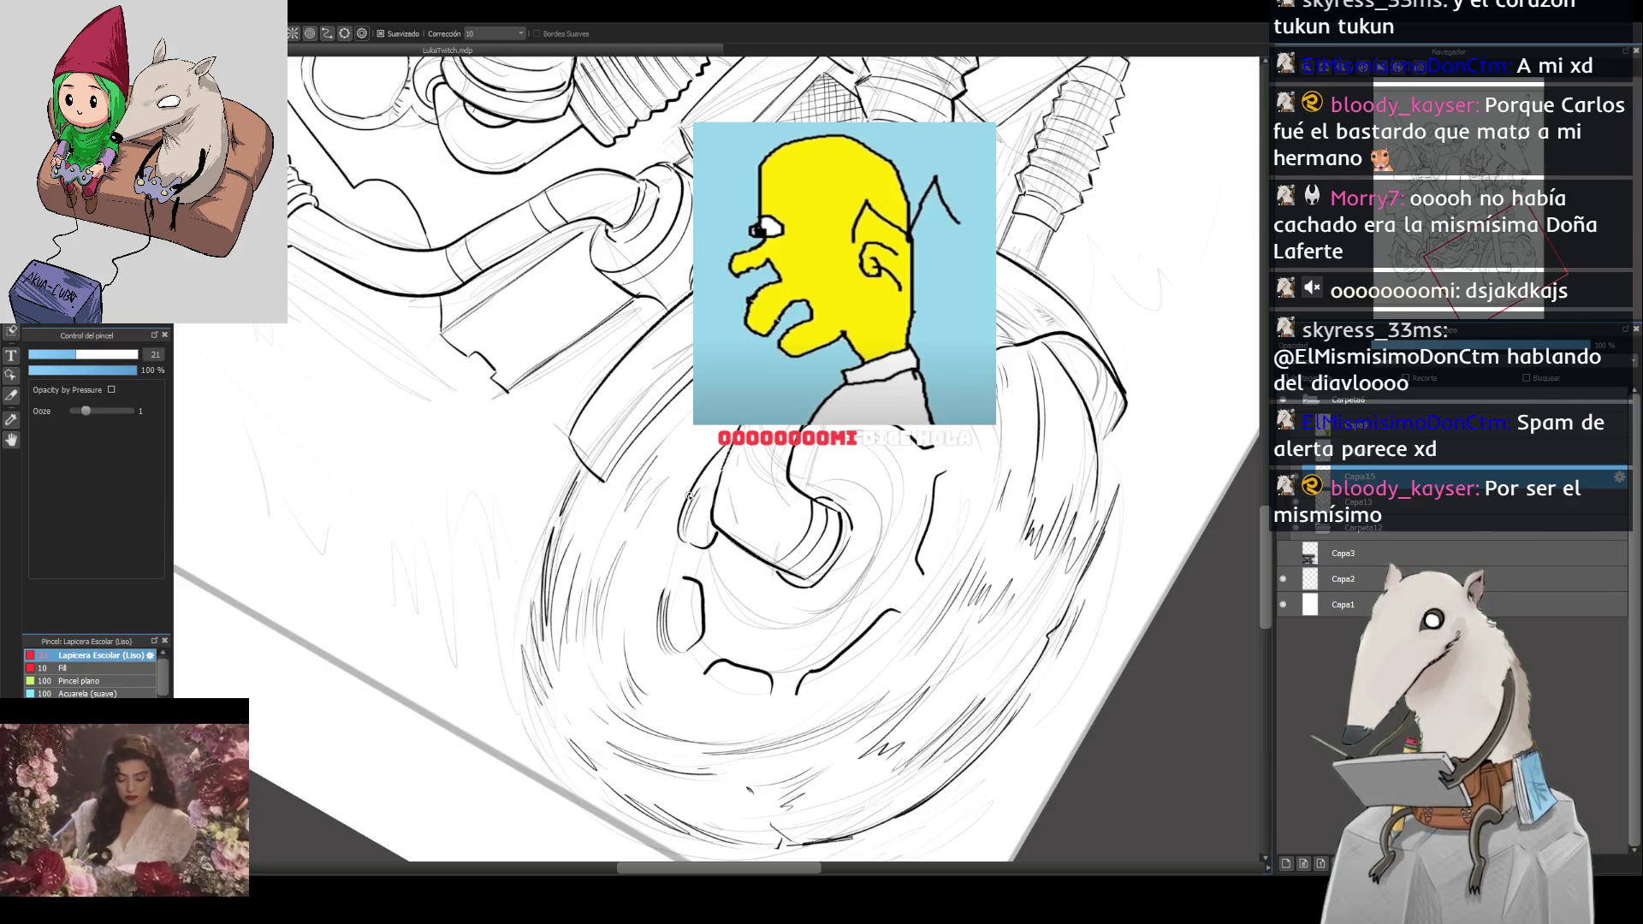
left_click_drag(652, 659, 676, 550)
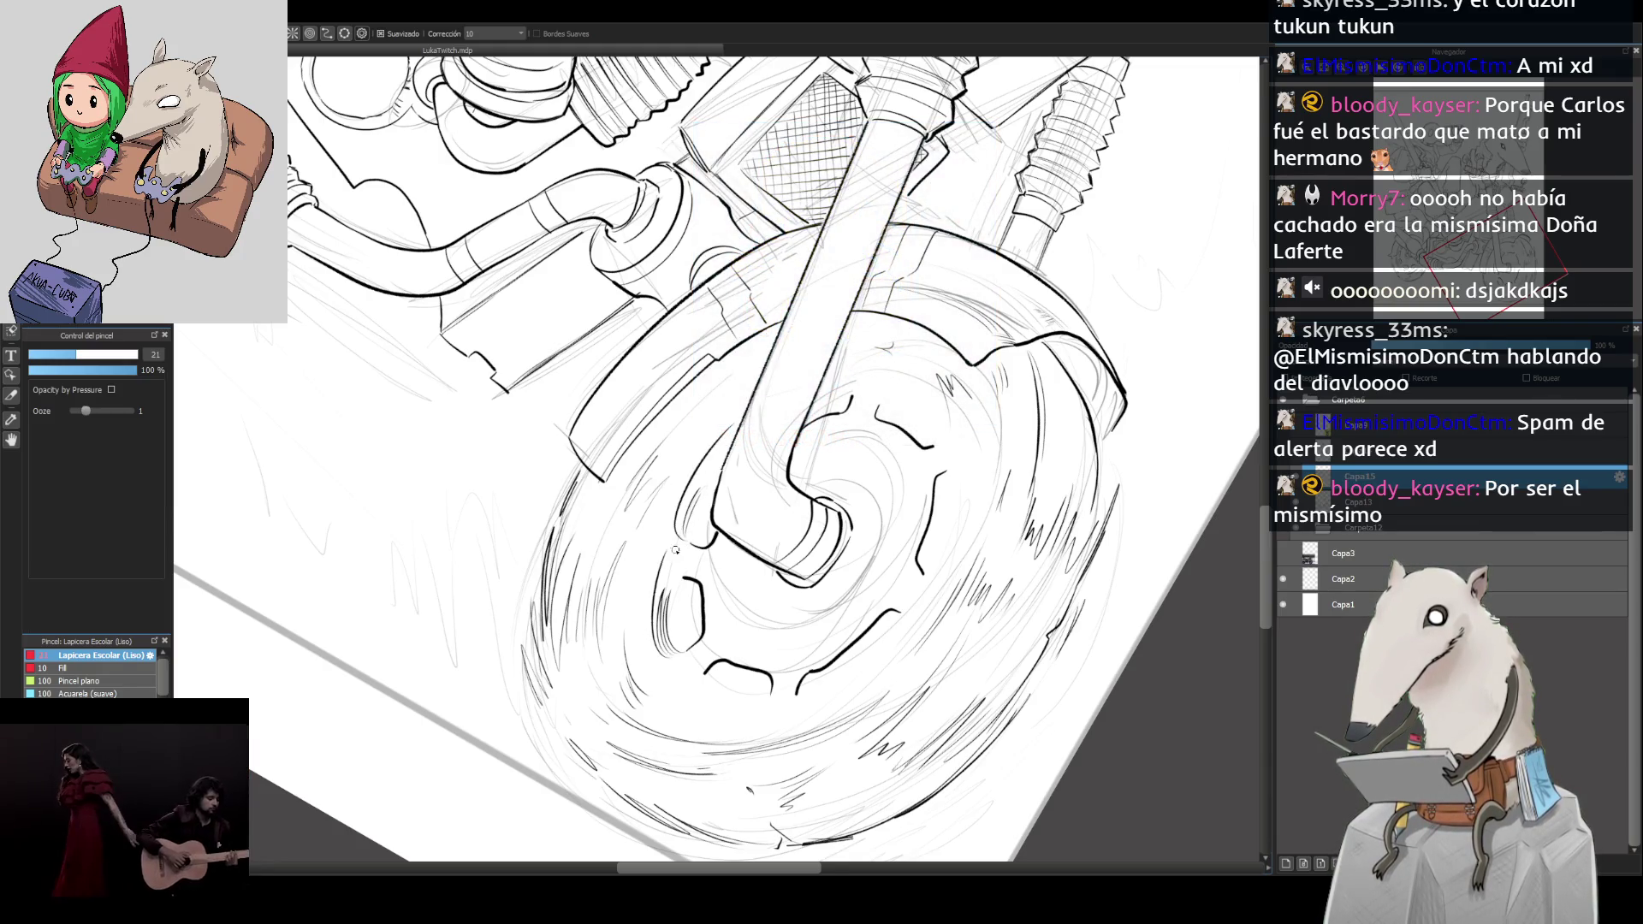
left_click(1409, 77)
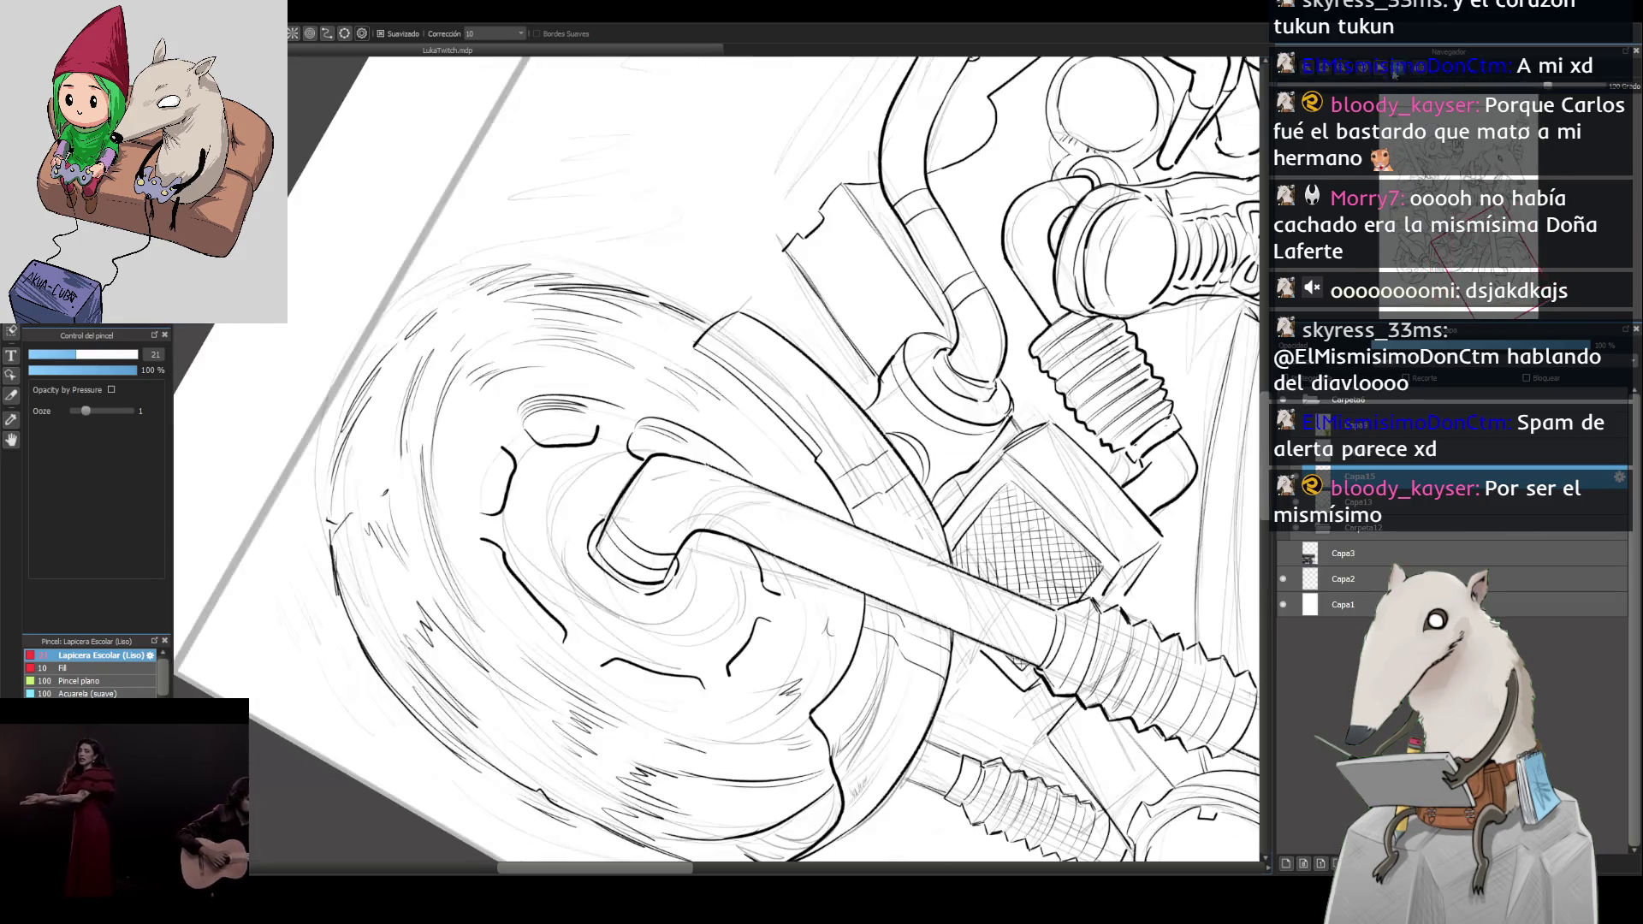
left_click_drag(480, 511, 486, 428)
key("ctrl+z")
left_click_drag(477, 510, 483, 430)
key("ctrl+z")
left_click_drag(565, 644, 477, 529)
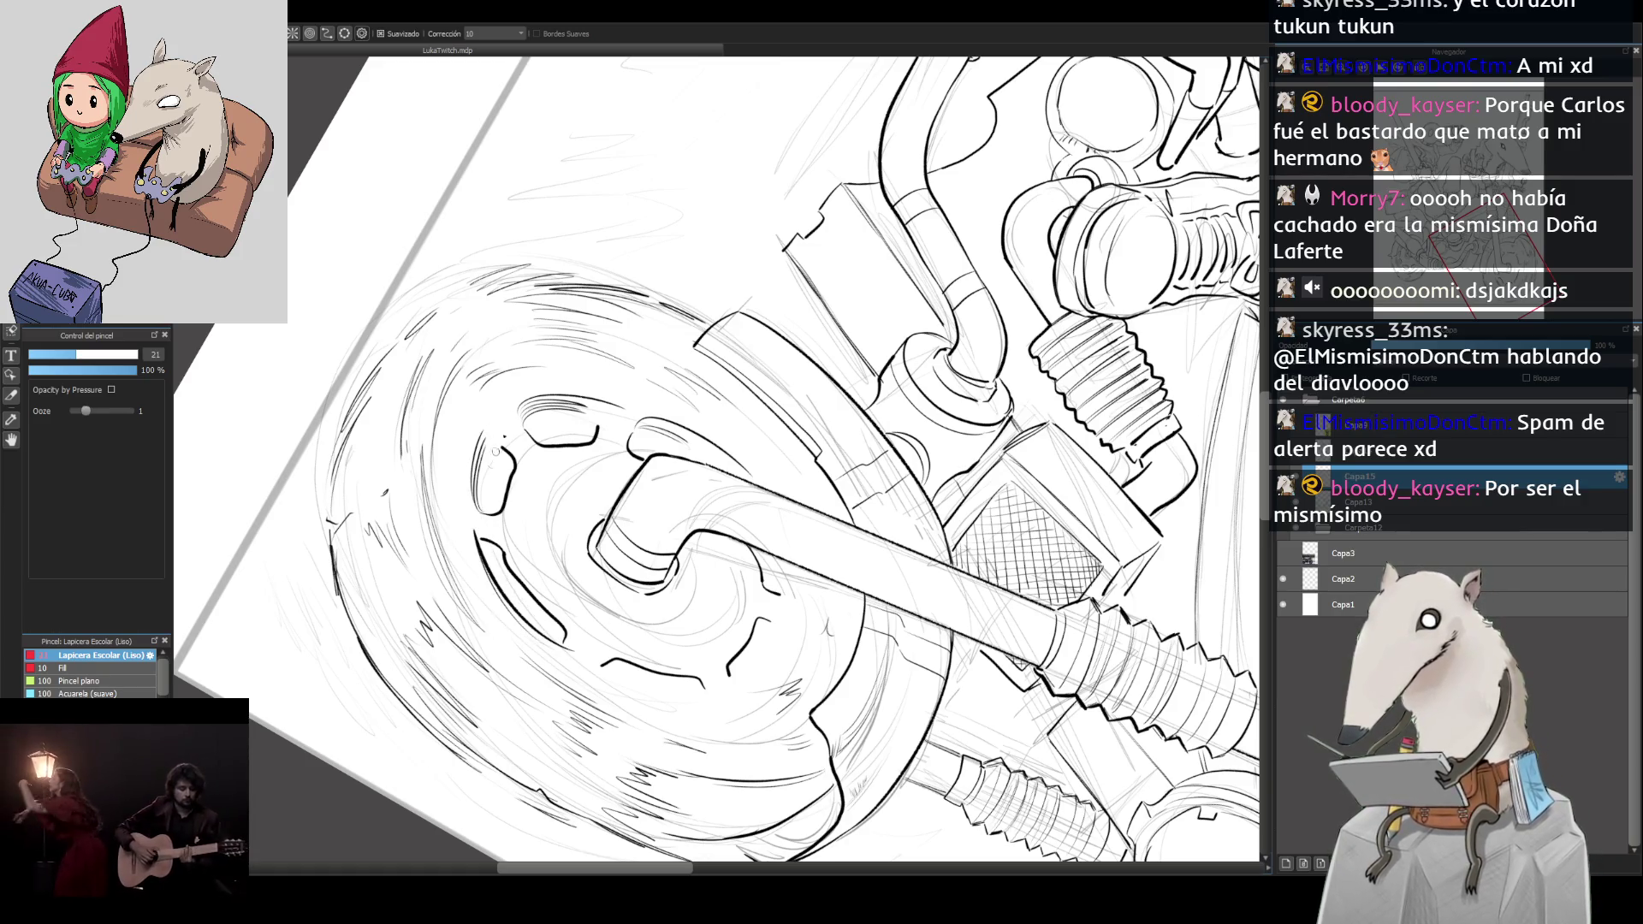
Step: From a rotated view, ink the wheel's inner left contour, redrawing it once
left_click_drag(652, 629, 700, 420)
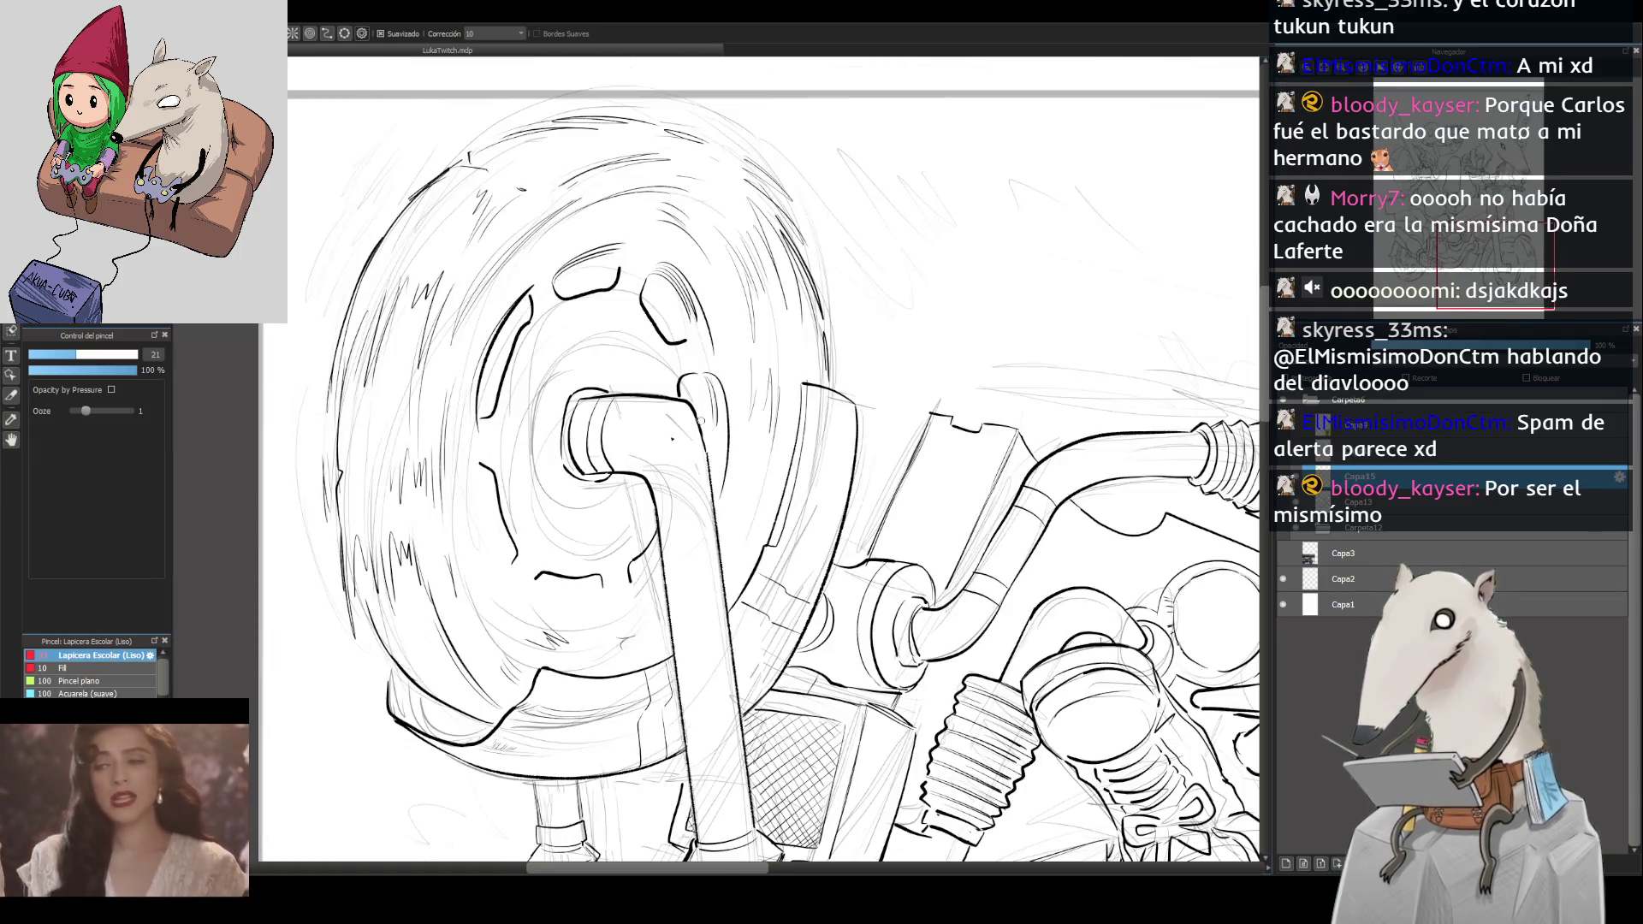
left_click_drag(503, 537, 518, 569)
key("ctrl+z")
left_click_drag(477, 456, 510, 570)
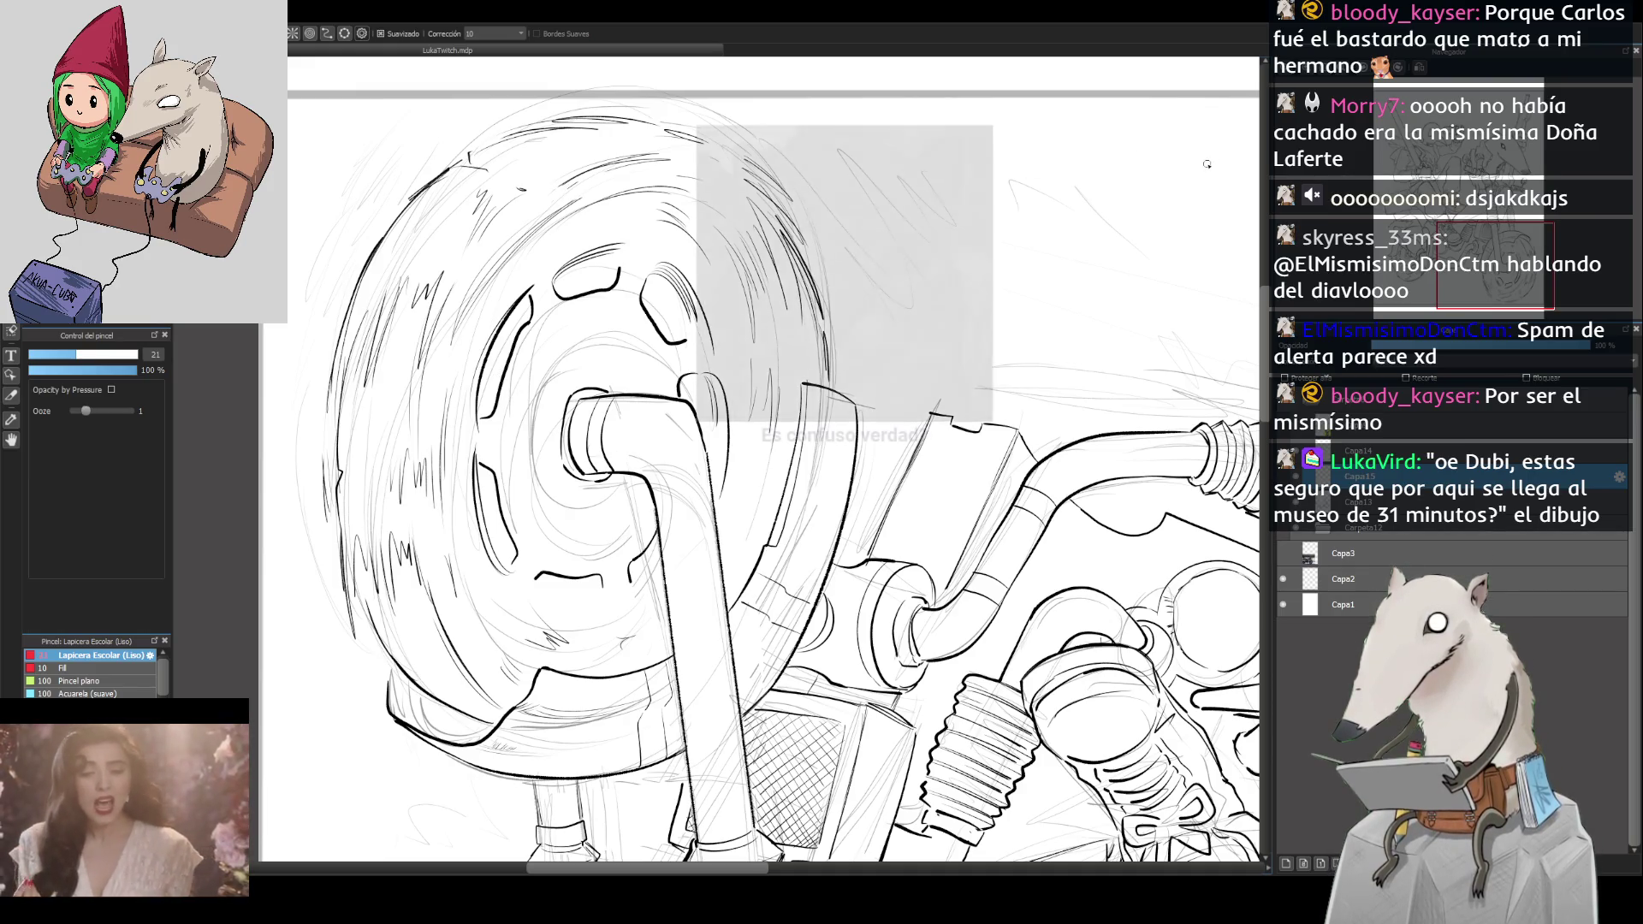
Step: Reset to the unrotated page, try an arc above the hub and undo it, then survey the bike
left_click(1365, 84)
scroll(1134, 351, "up", 5)
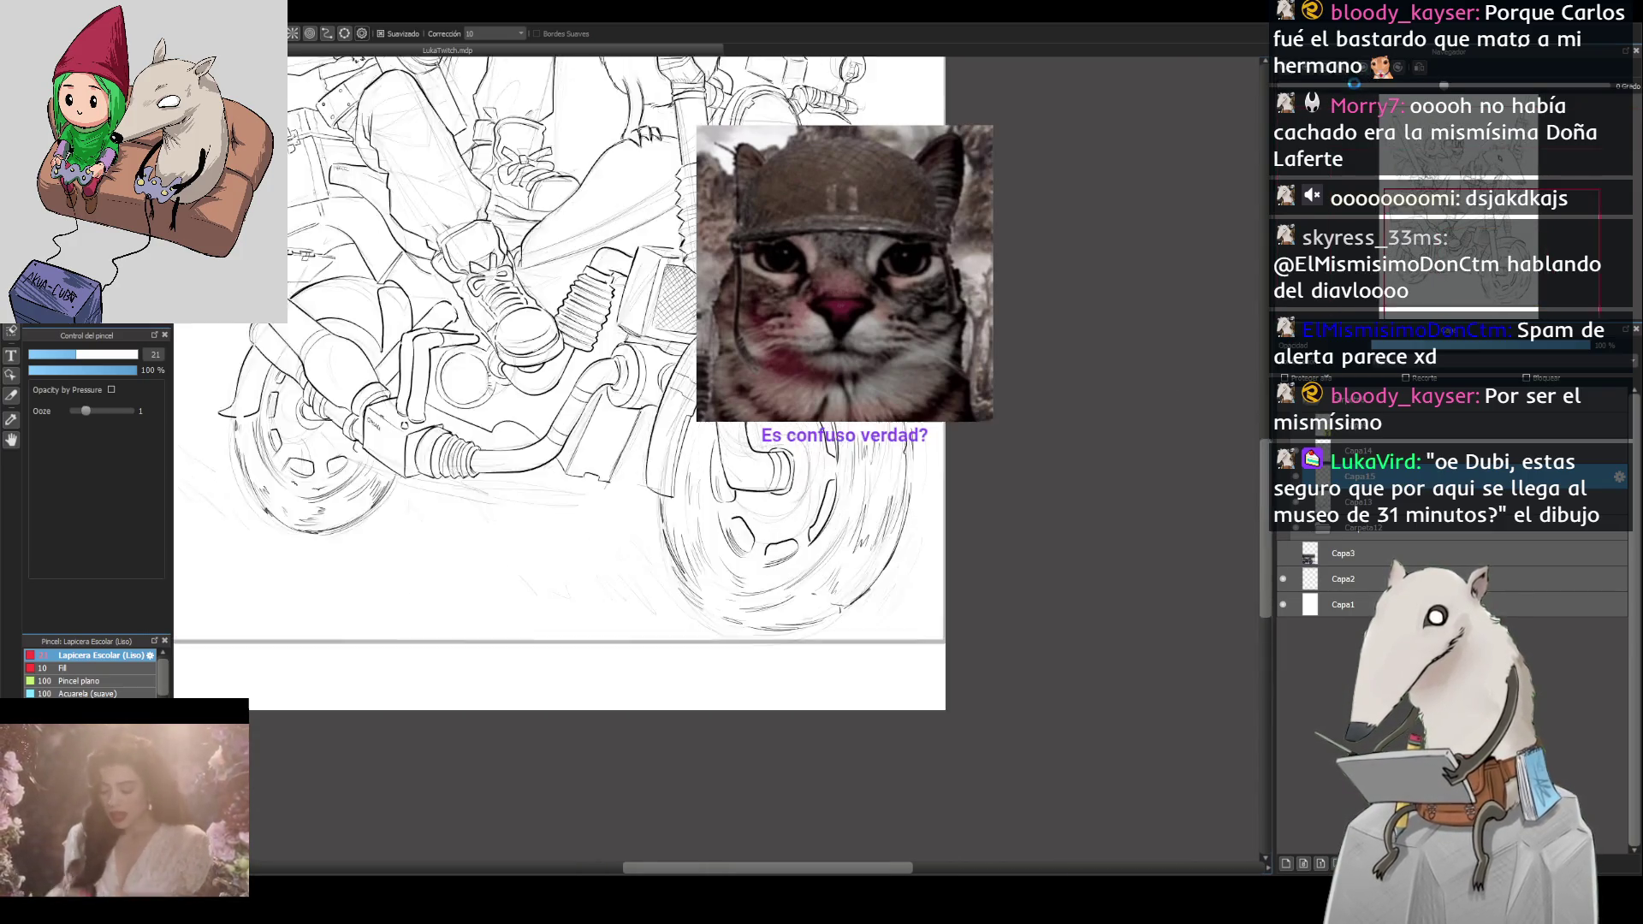
scroll(1127, 276, "up", 2)
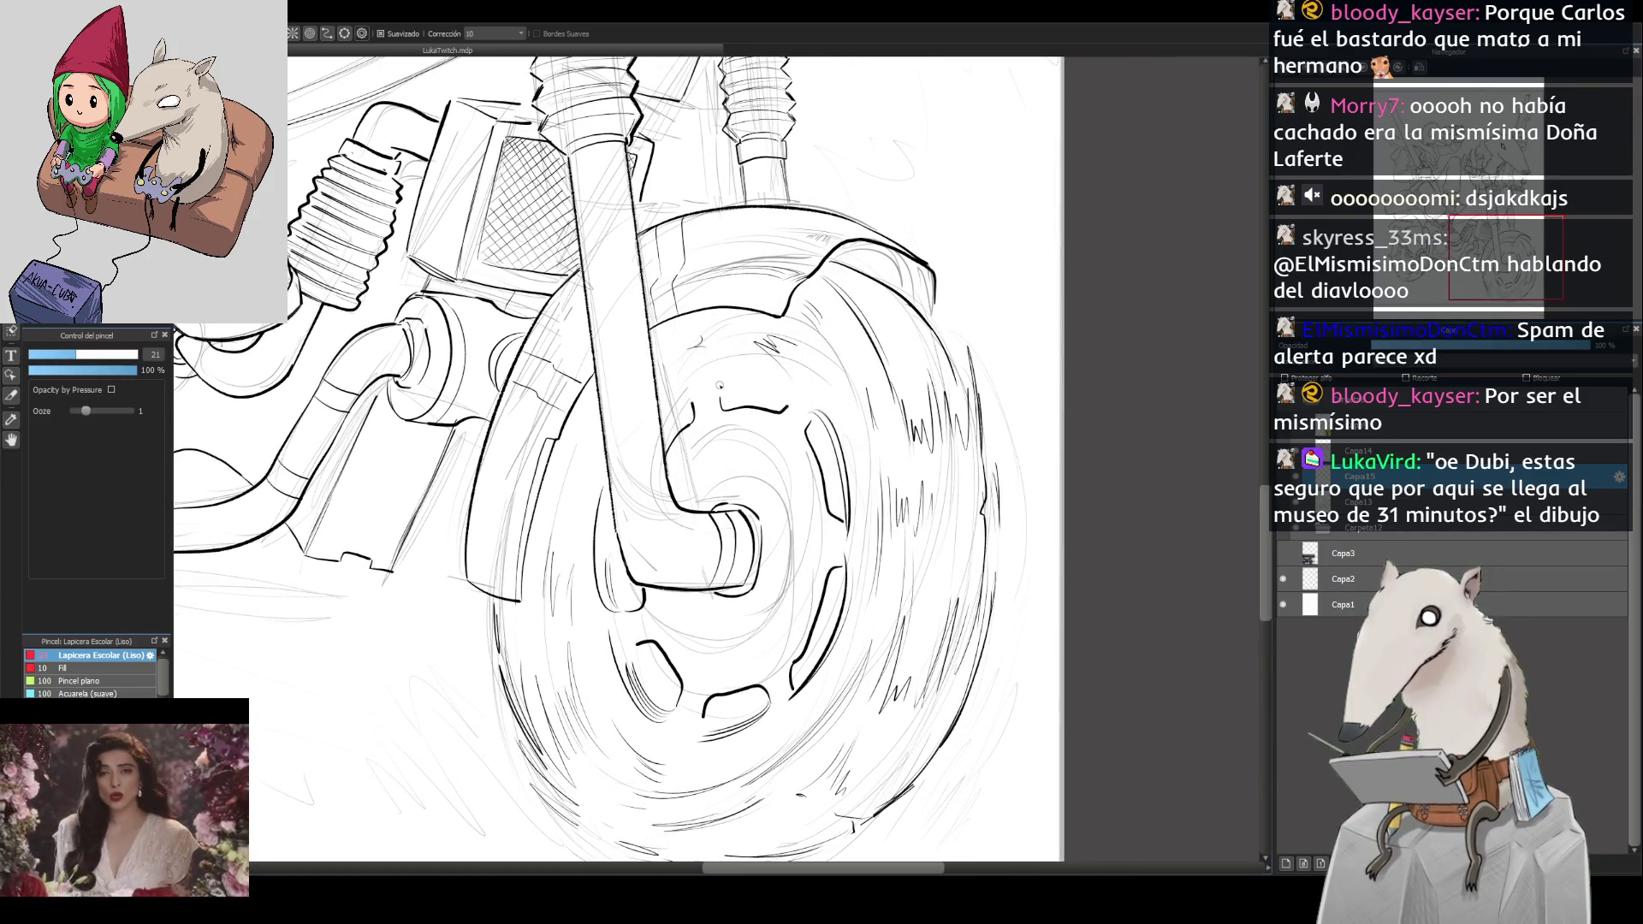
left_click_drag(724, 387, 787, 391)
key("ctrl+z")
key("ctrl+z")
key("ctrl+z")
key("ctrl+z")
key("ctrl+z")
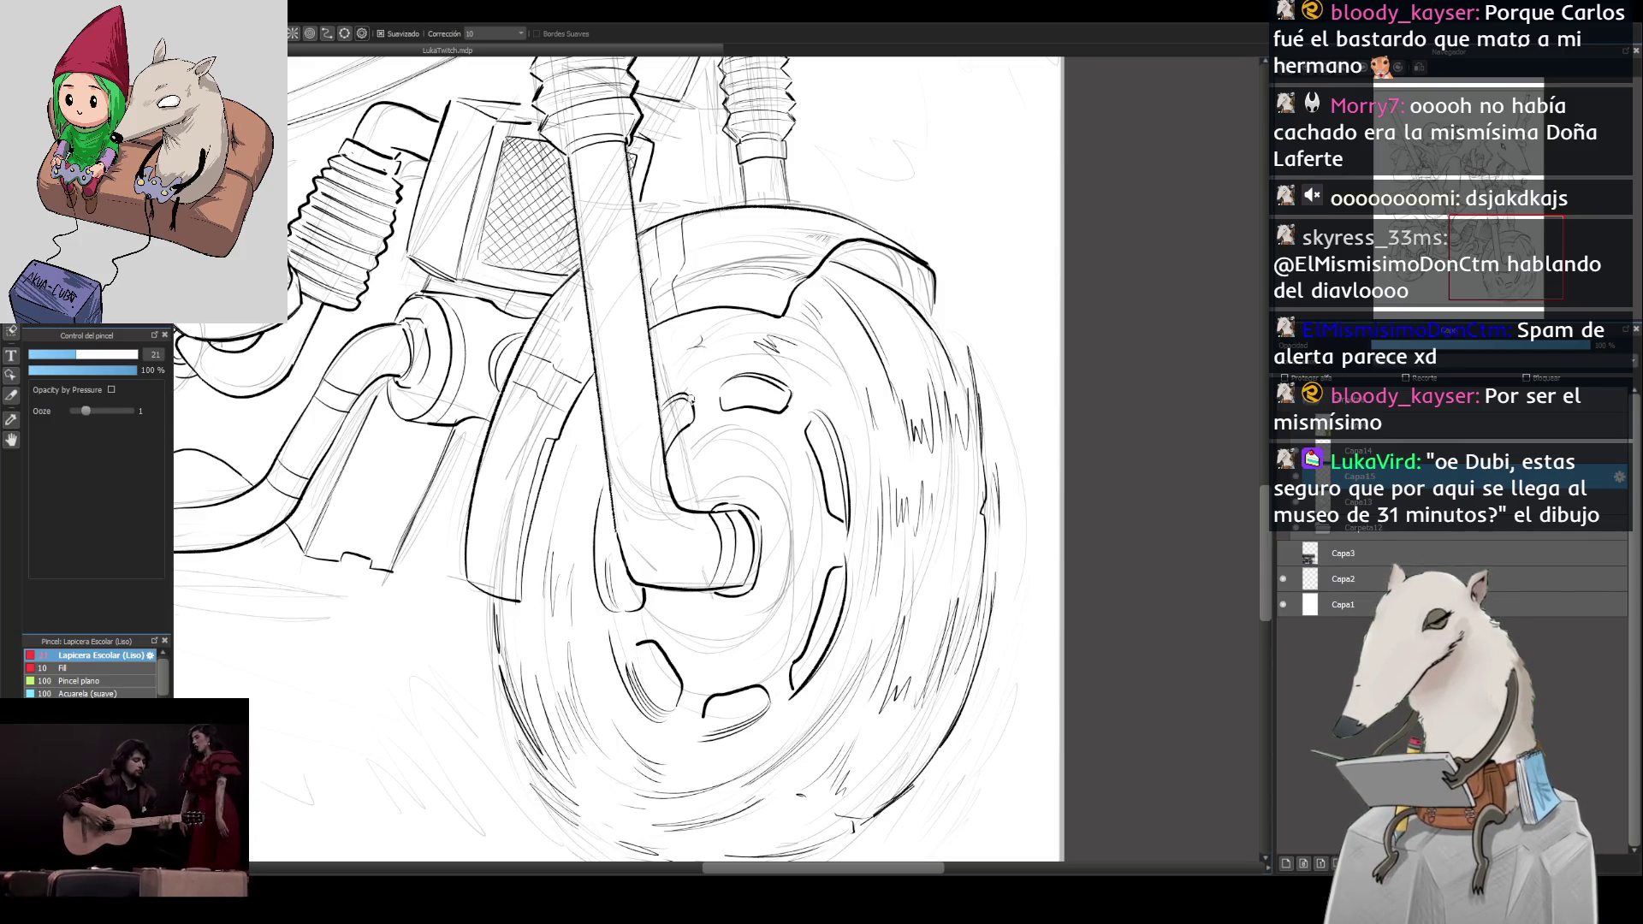
scroll(690, 395, "down", 3)
scroll(690, 395, "up", 2)
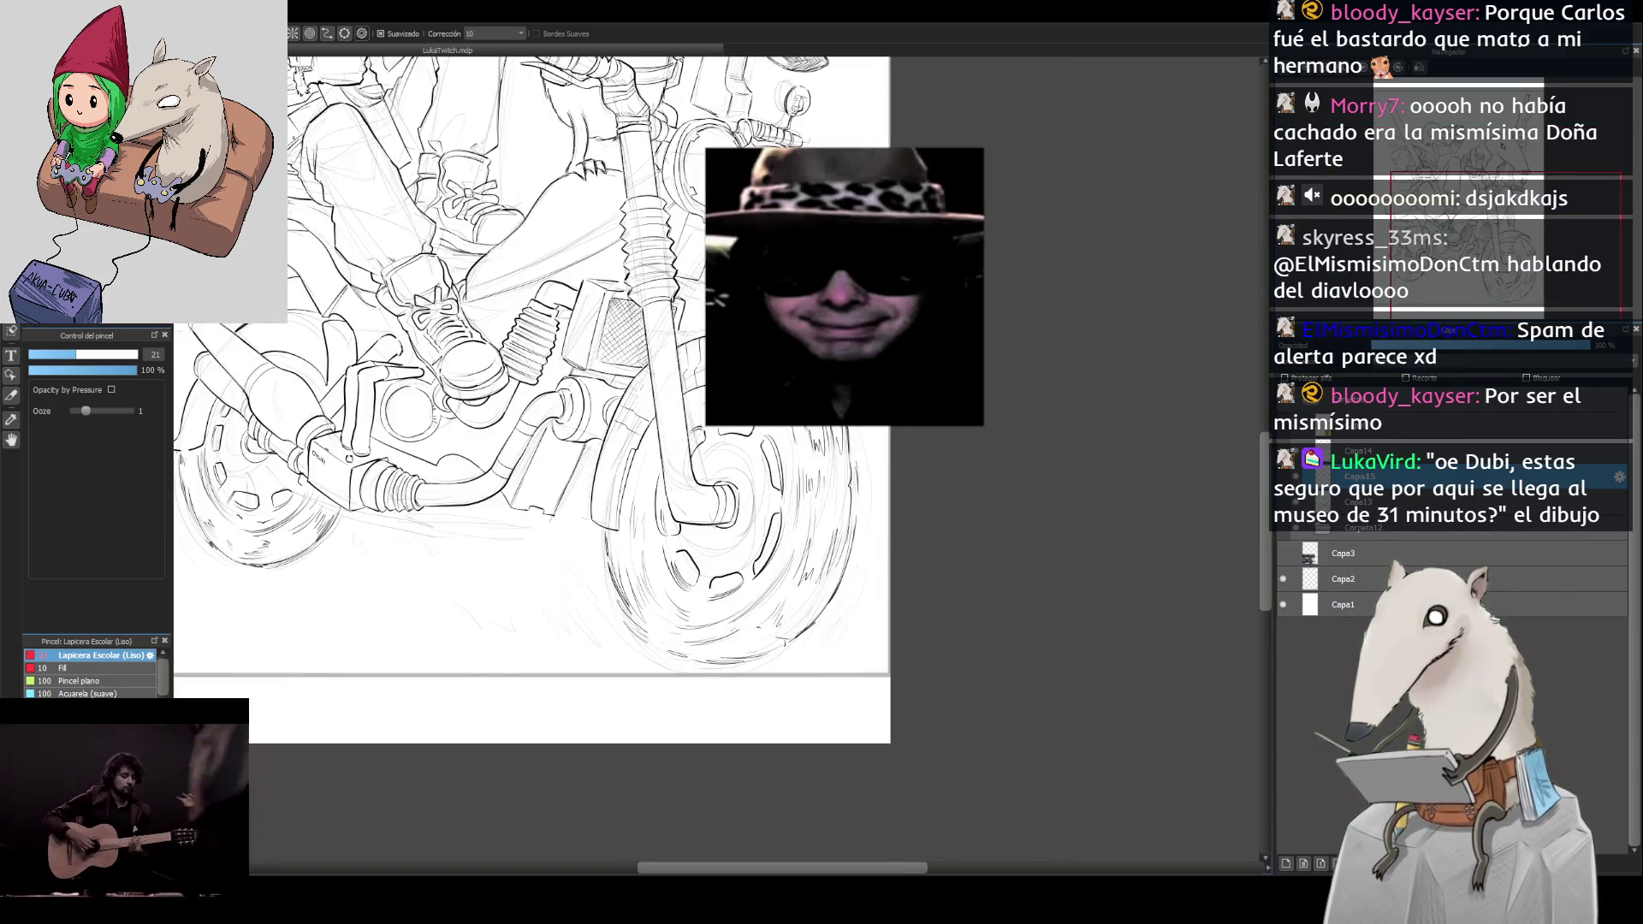
left_click_drag(891, 398, 1032, 578)
scroll(1033, 577, "down", 2)
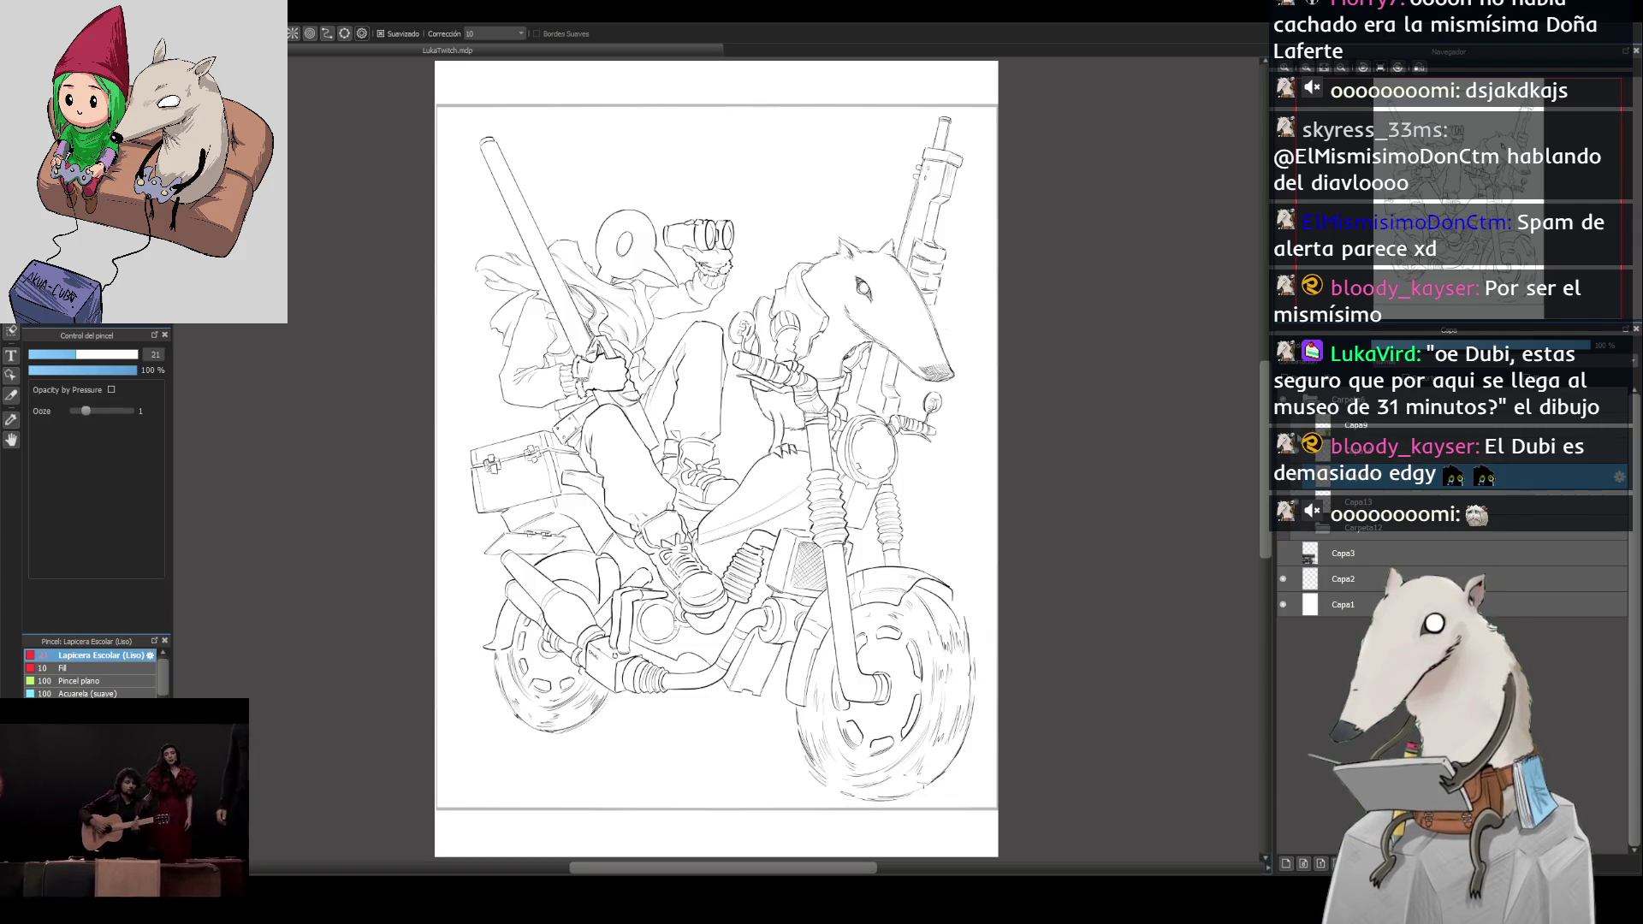
Step: Nudge the upper lineart layer slightly with the Move tool and mirror the view horizontally
left_click(1369, 399)
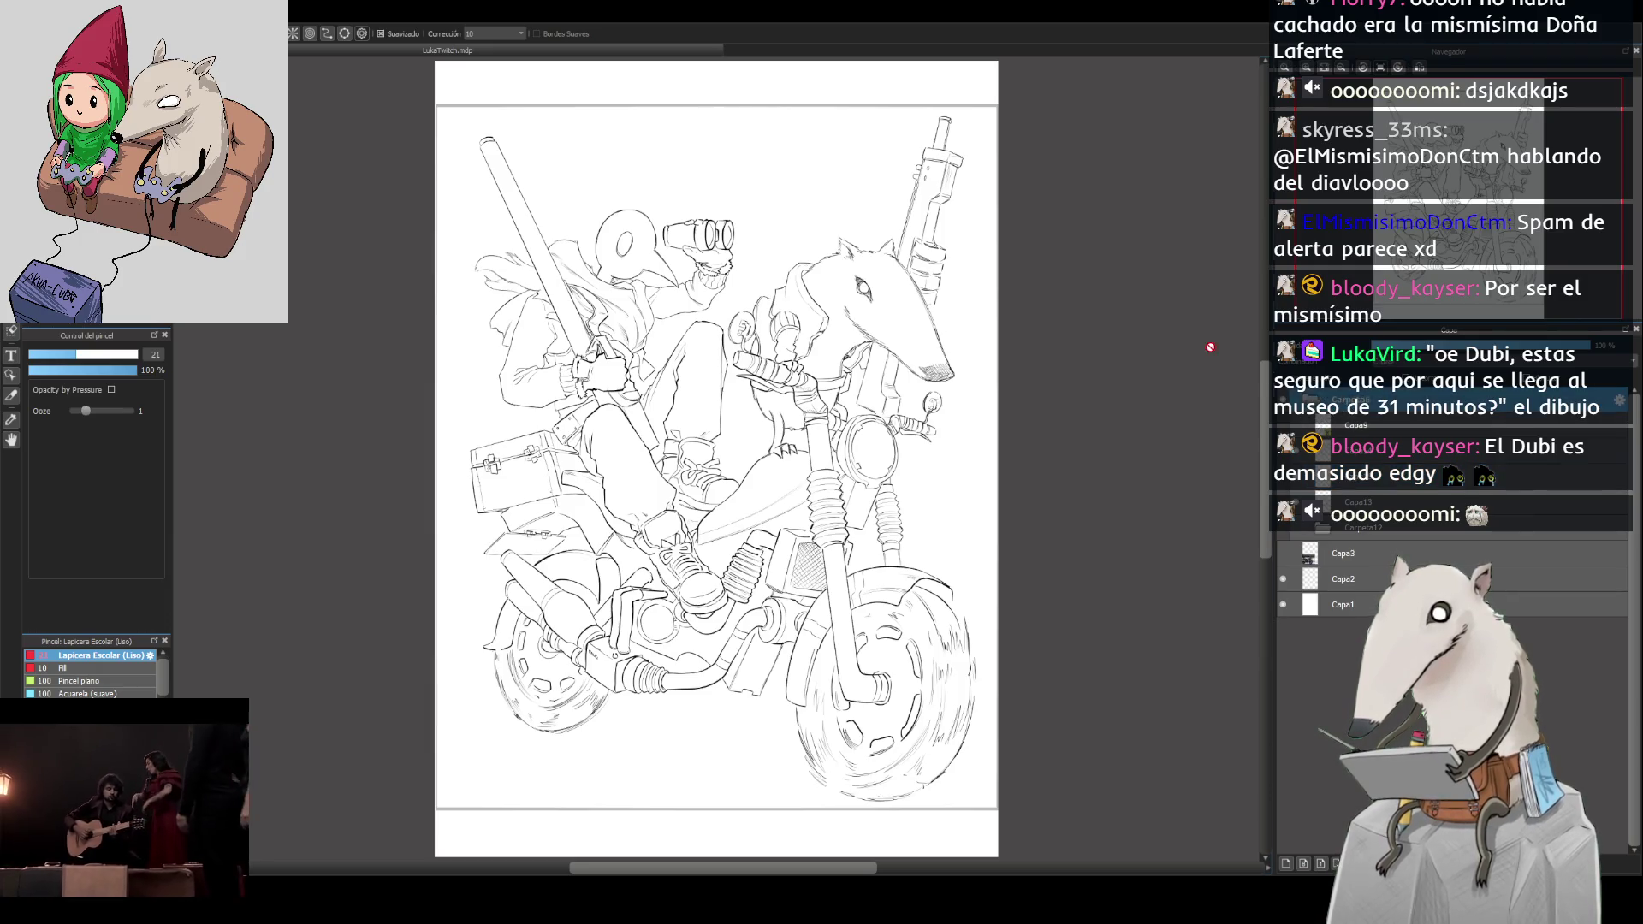
key("v")
left_click_drag(975, 380, 984, 377)
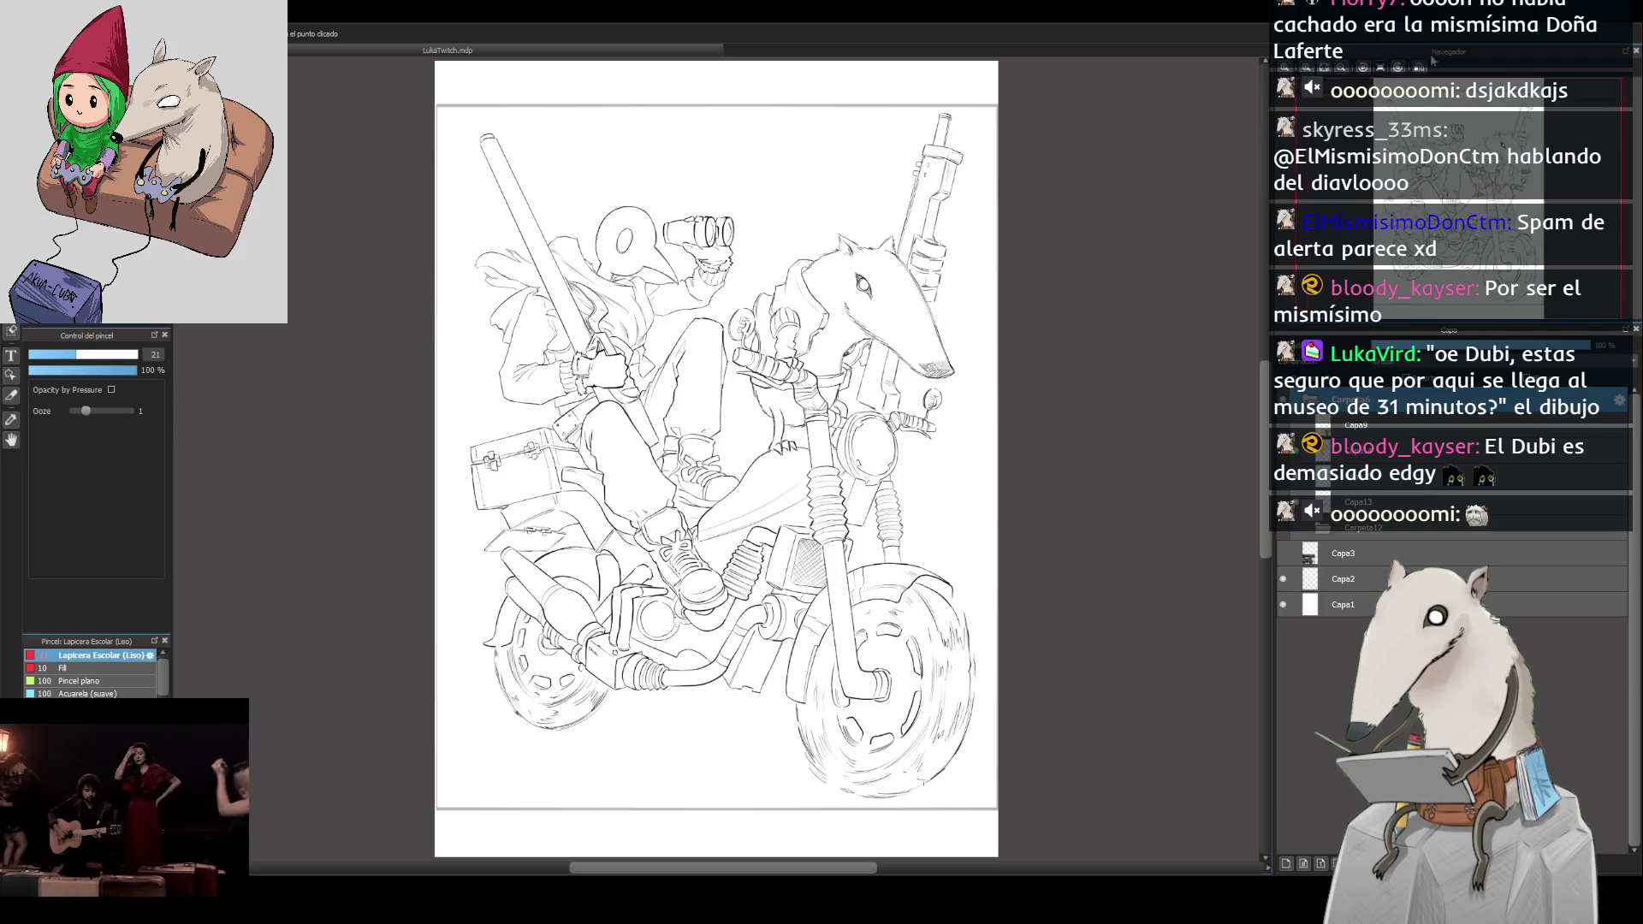
left_click(1419, 67)
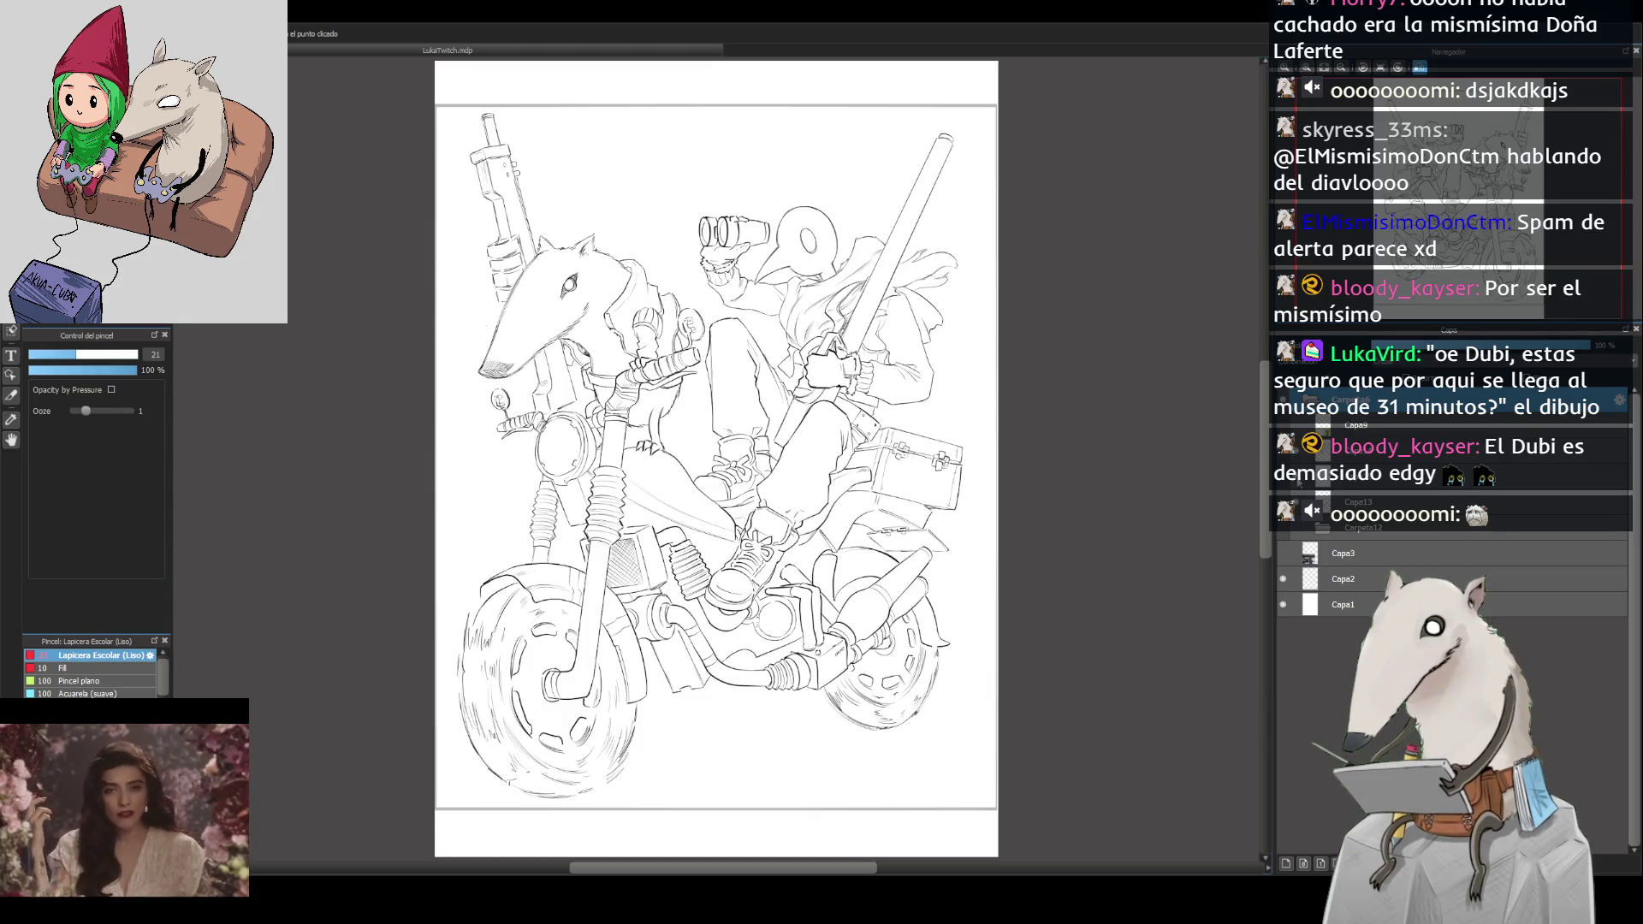
Step: Return to the brush, select layer Capa14 and add a new empty layer (Carpeta12)
left_click(1370, 476)
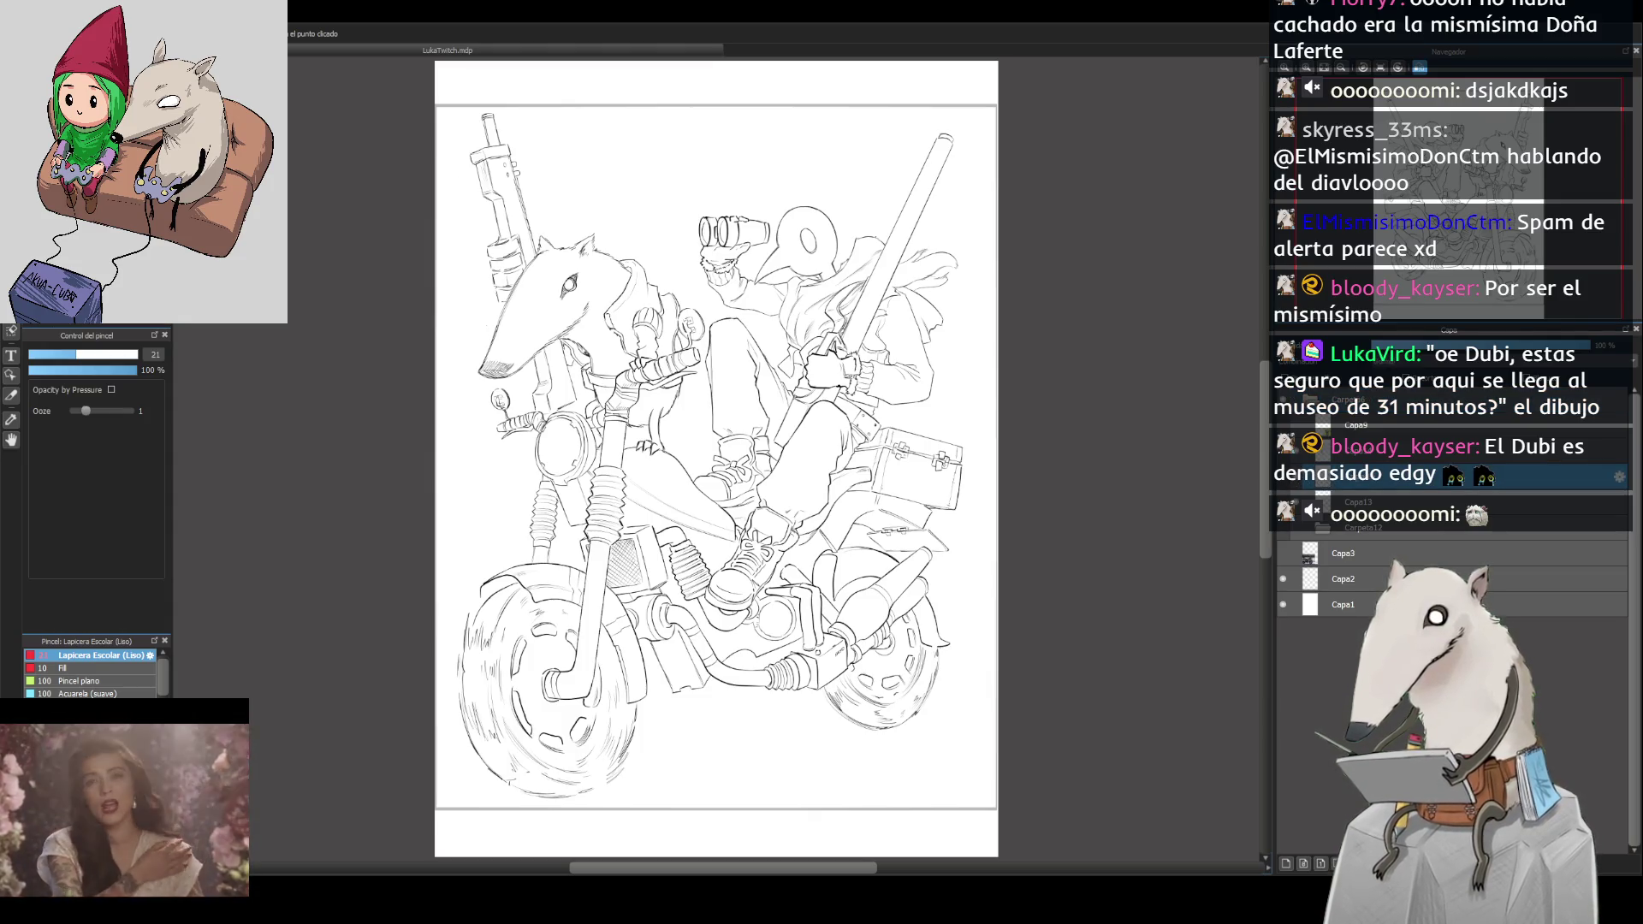
key("b")
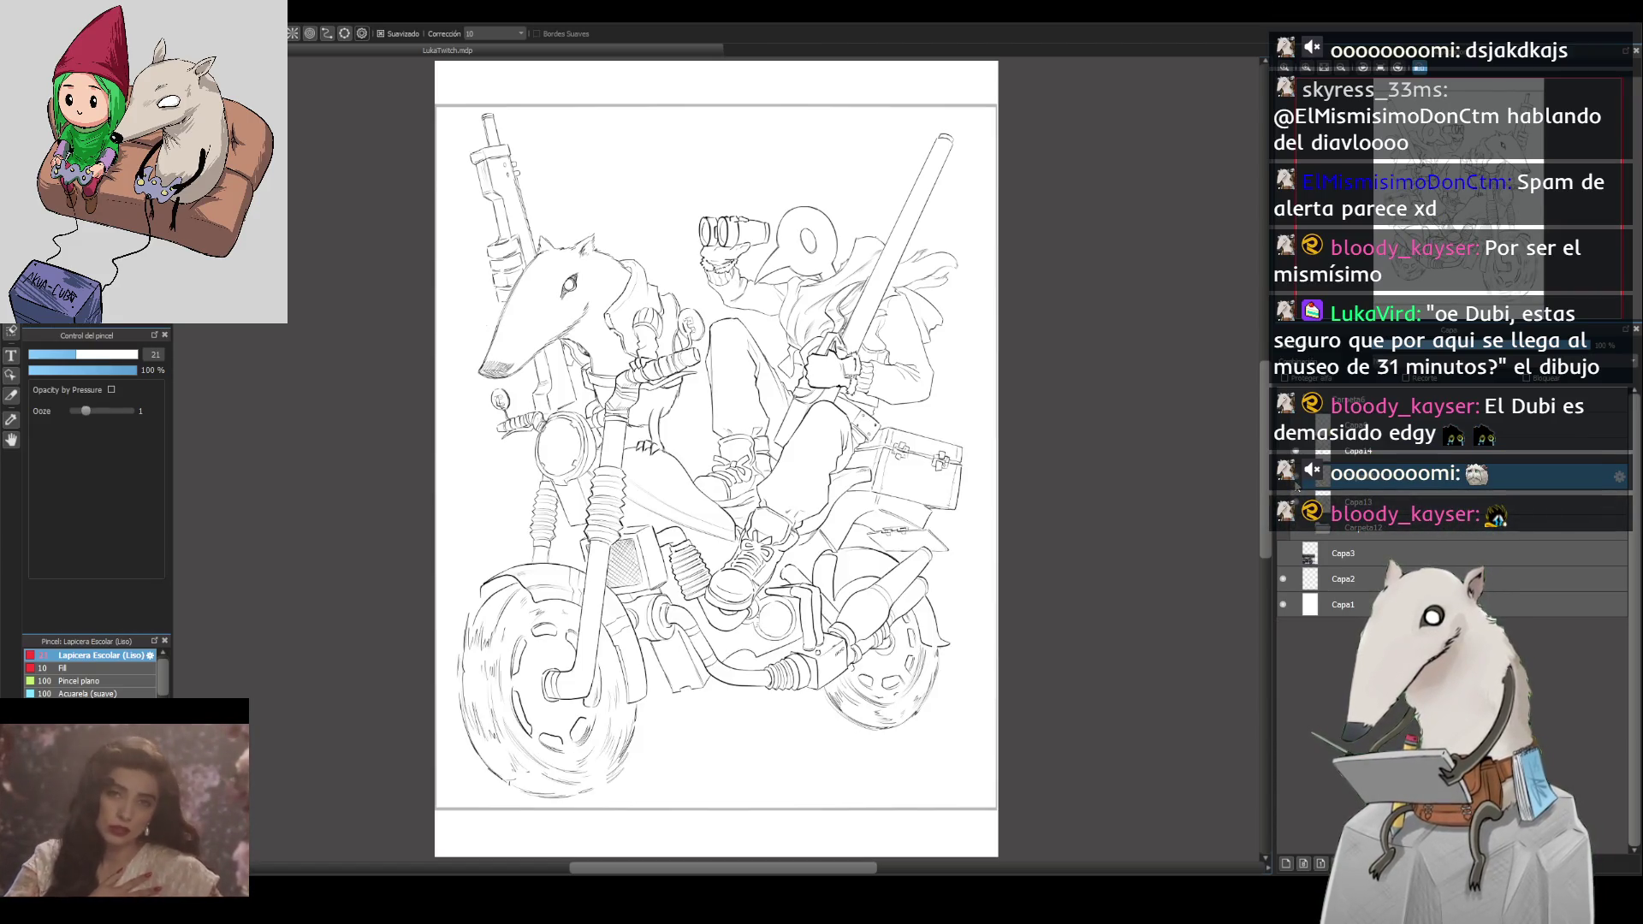
left_click(1335, 451)
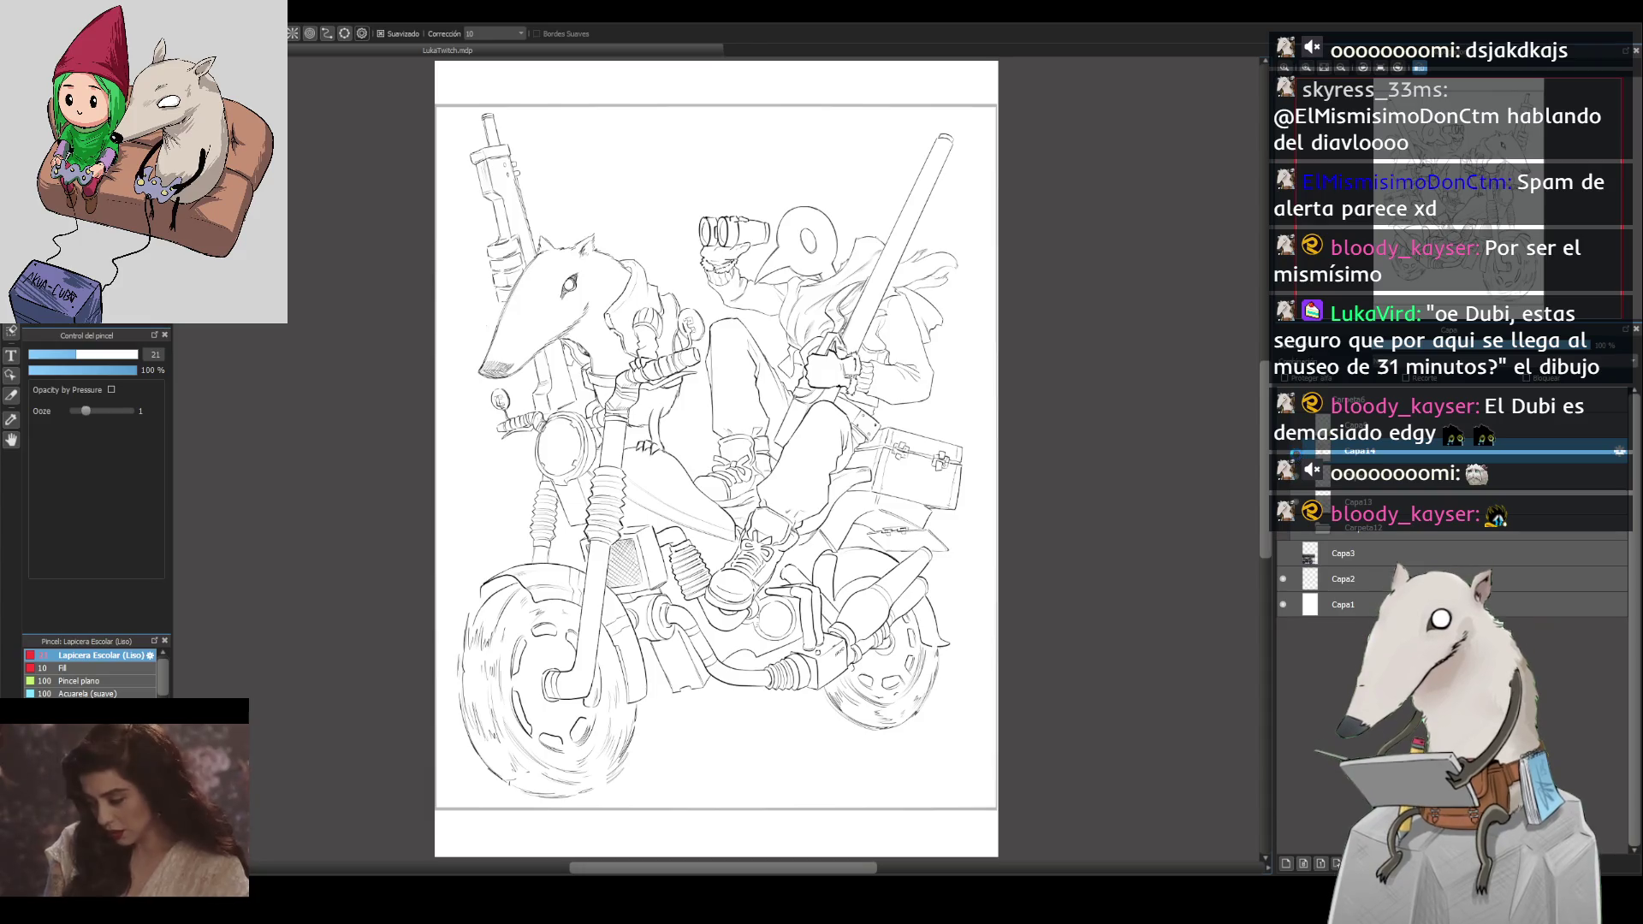
left_click(1288, 863)
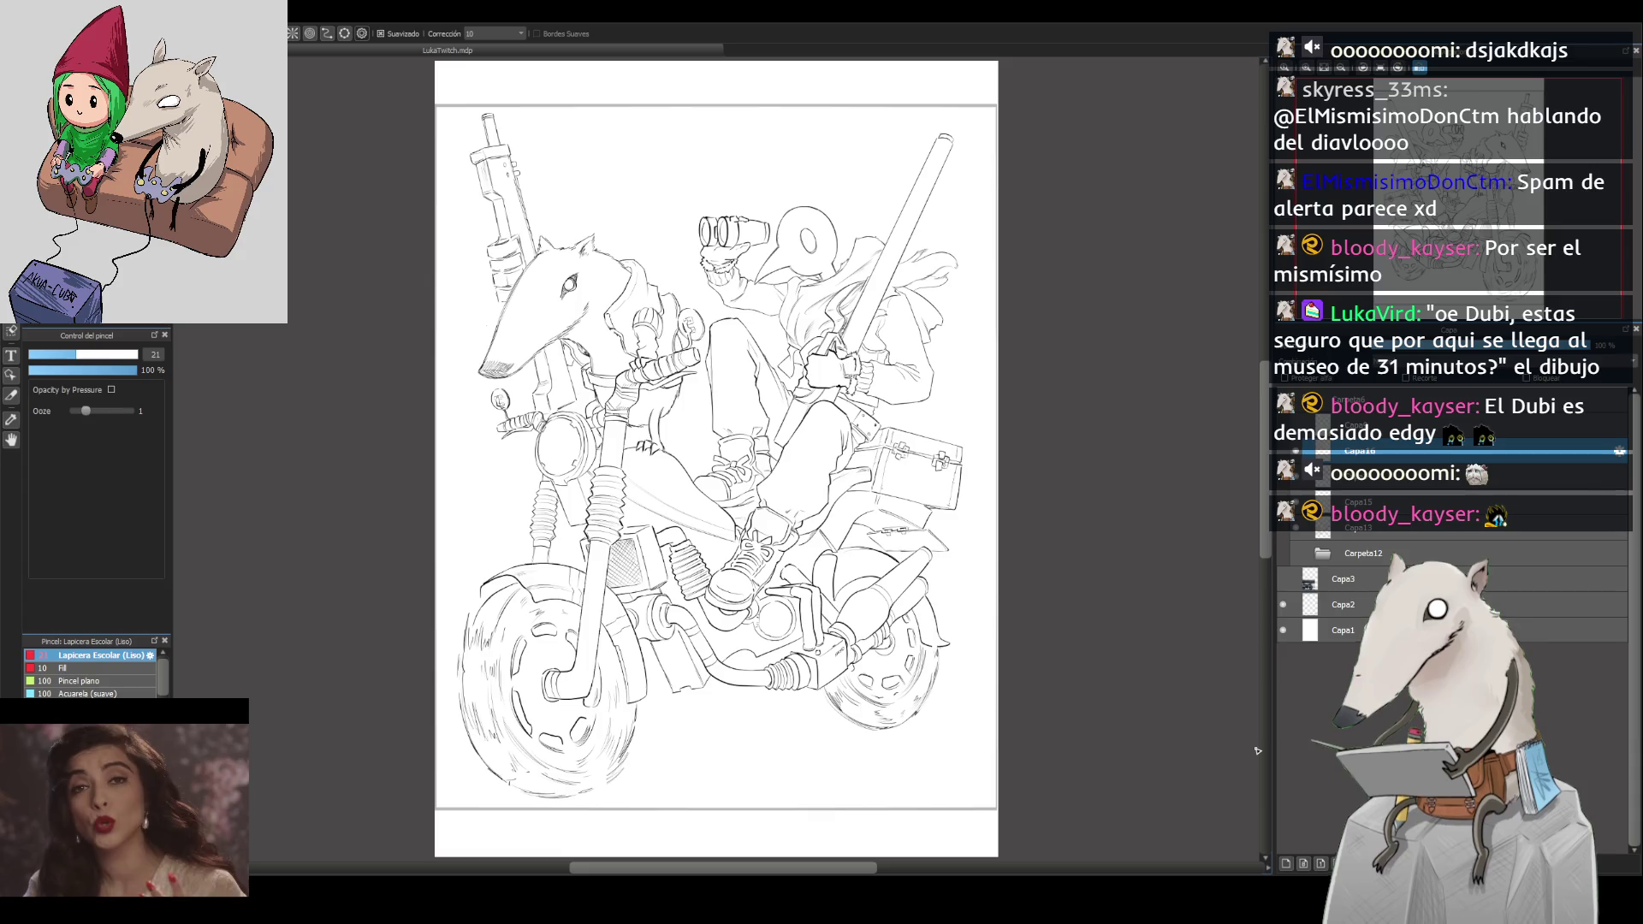
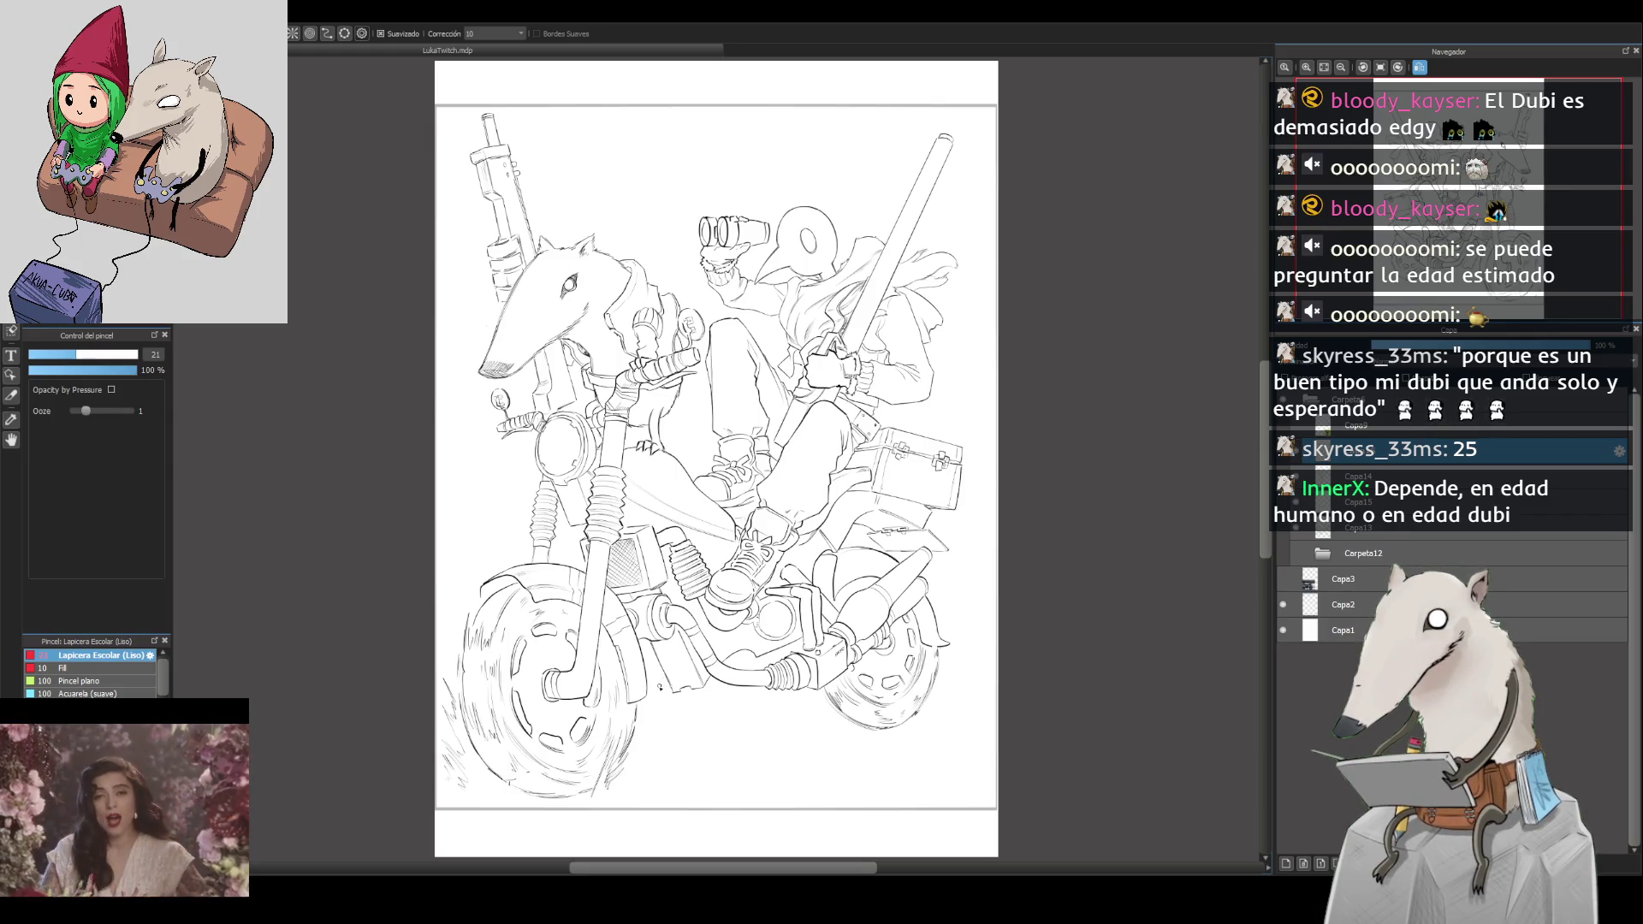
Step: Hatch grass strokes beside the front wheel and a short stroke under the motorcycle
left_click_drag(686, 711, 655, 755)
left_click_drag(674, 737, 664, 766)
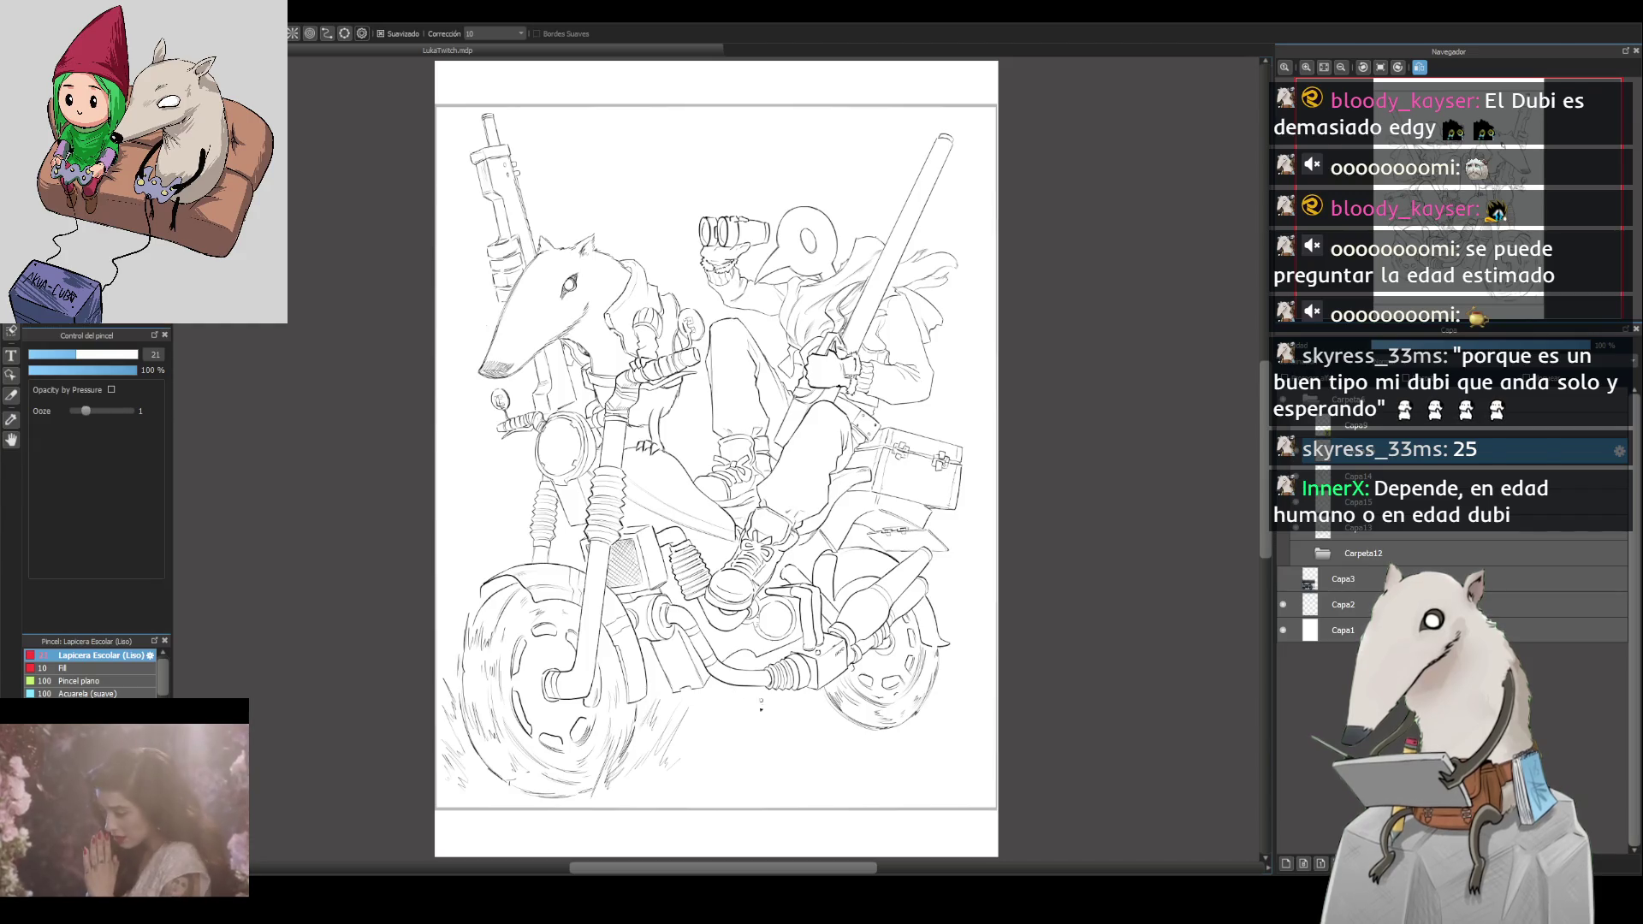
left_click_drag(760, 710, 748, 743)
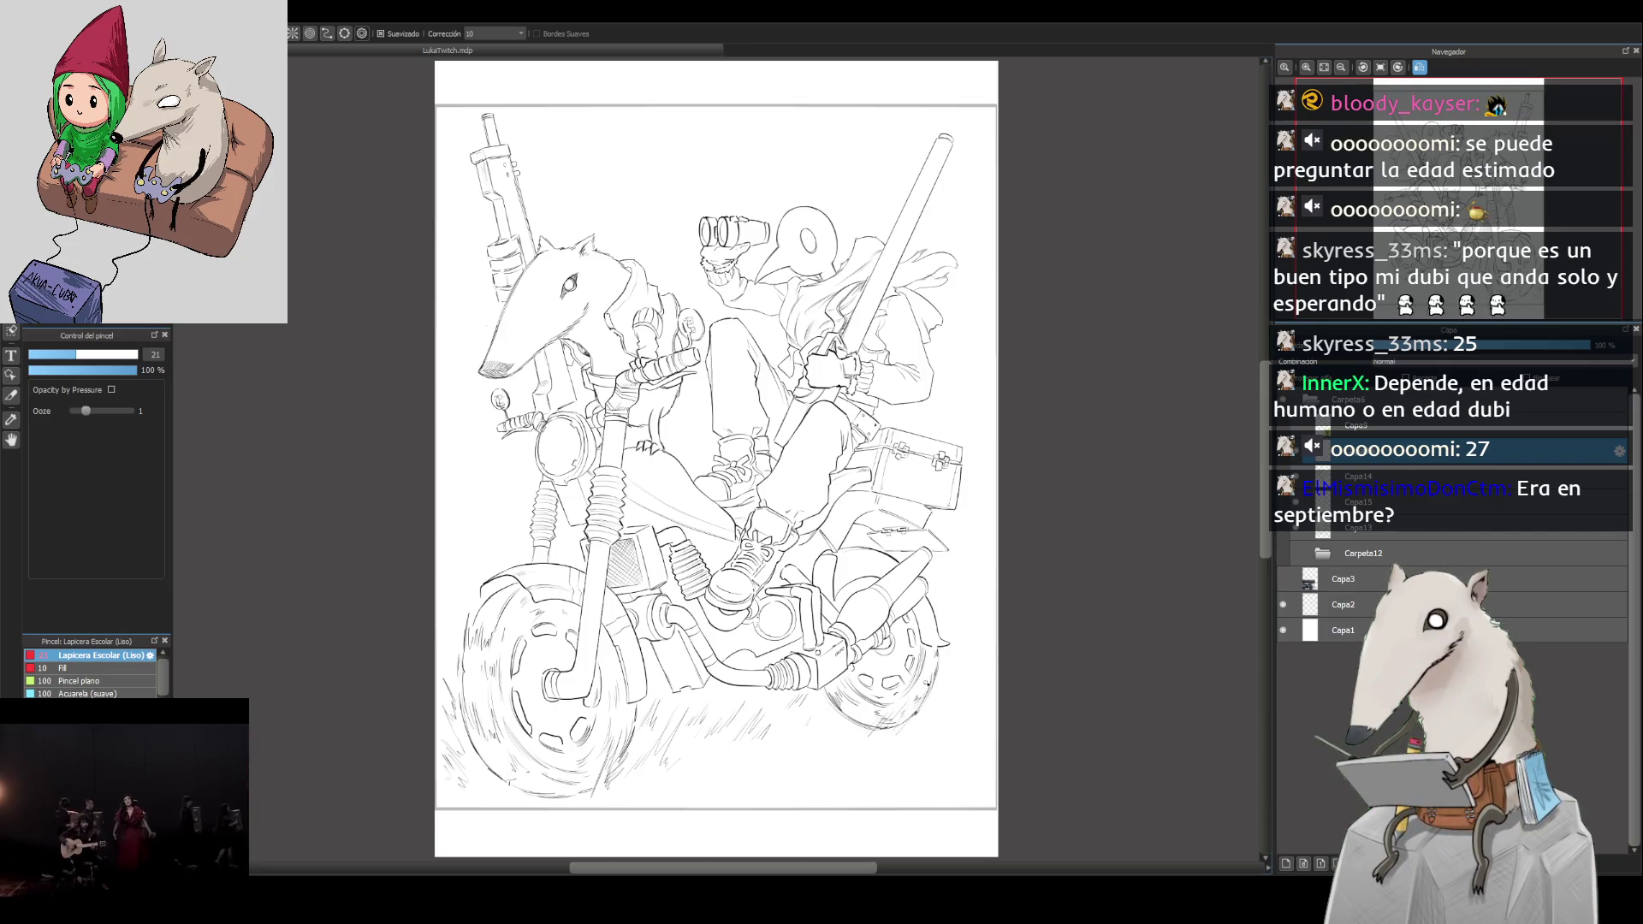
Step: Undo then restore the last grass strokes, and add small curved strokes on the right
key("ctrl+z")
key("ctrl+y")
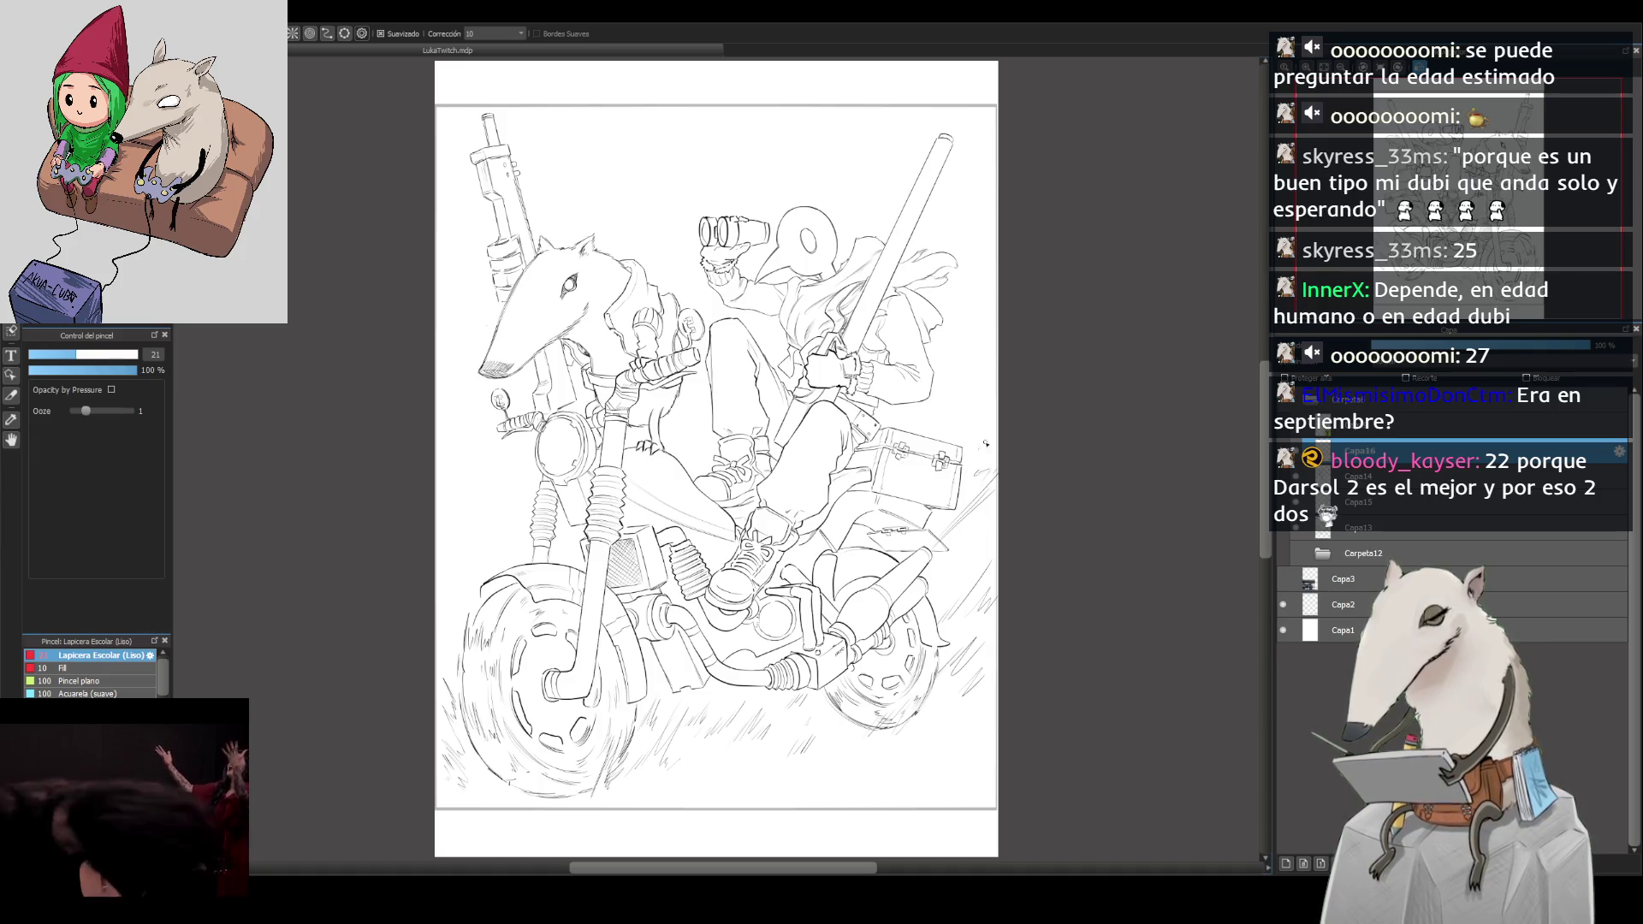
mouse_move(974, 444)
left_mouse_down()
mouse_move(945, 404)
mouse_move(979, 381)
mouse_move(964, 392)
left_mouse_up()
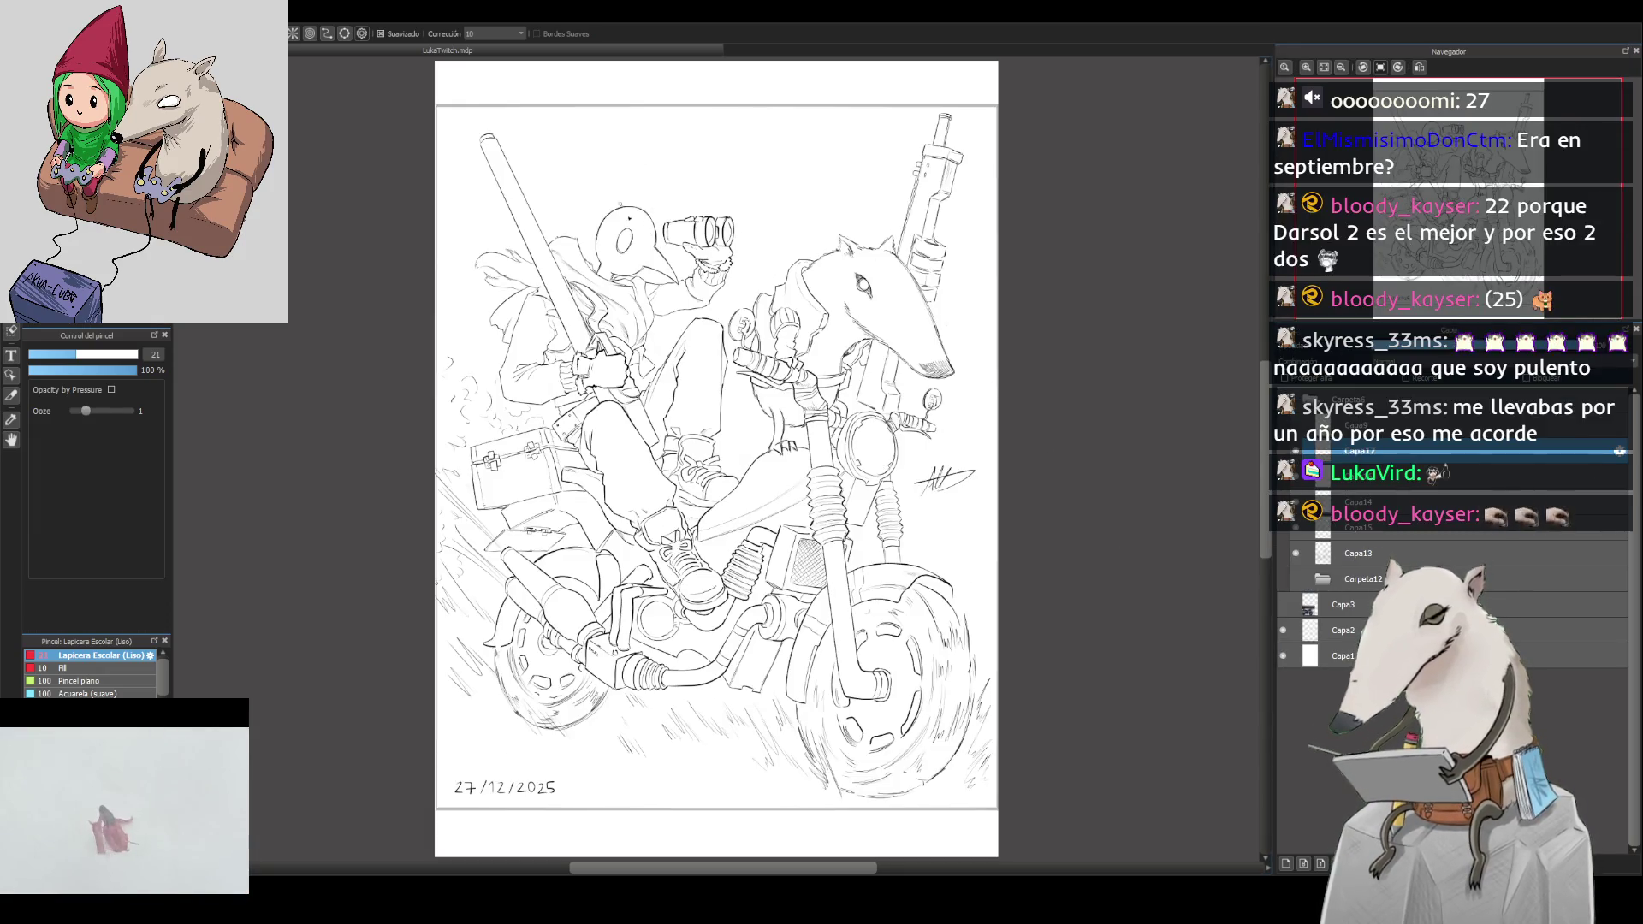
key("m")
mouse_move(431, 106)
left_mouse_down()
mouse_move(1094, 646)
mouse_move(1096, 809)
left_mouse_up()
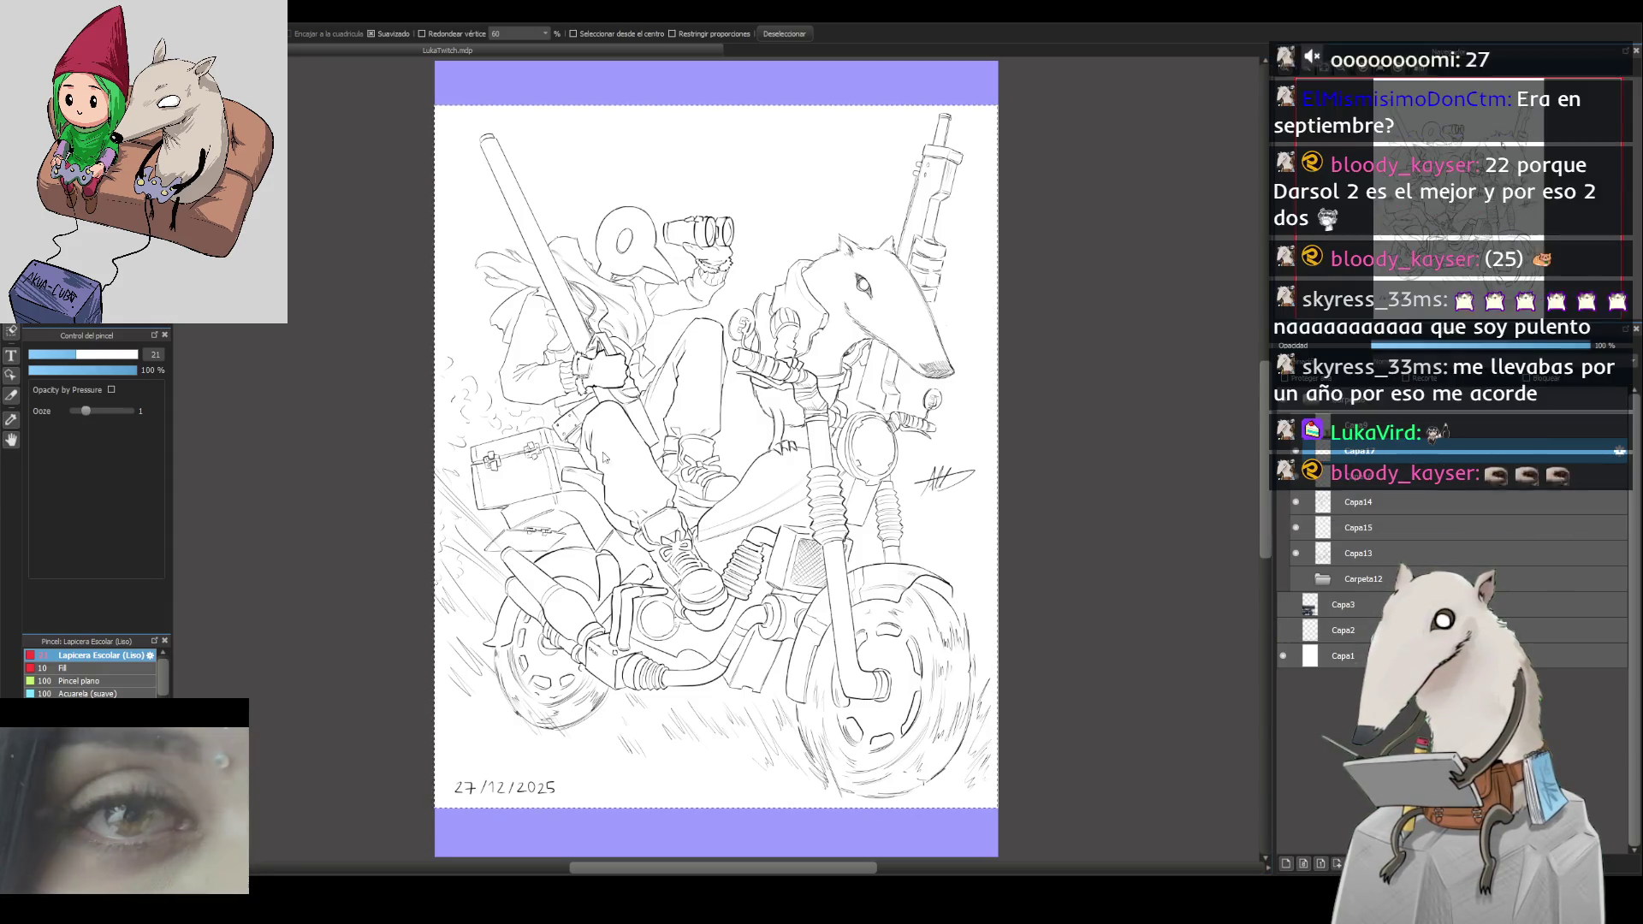
key("ctrl+shift+v")
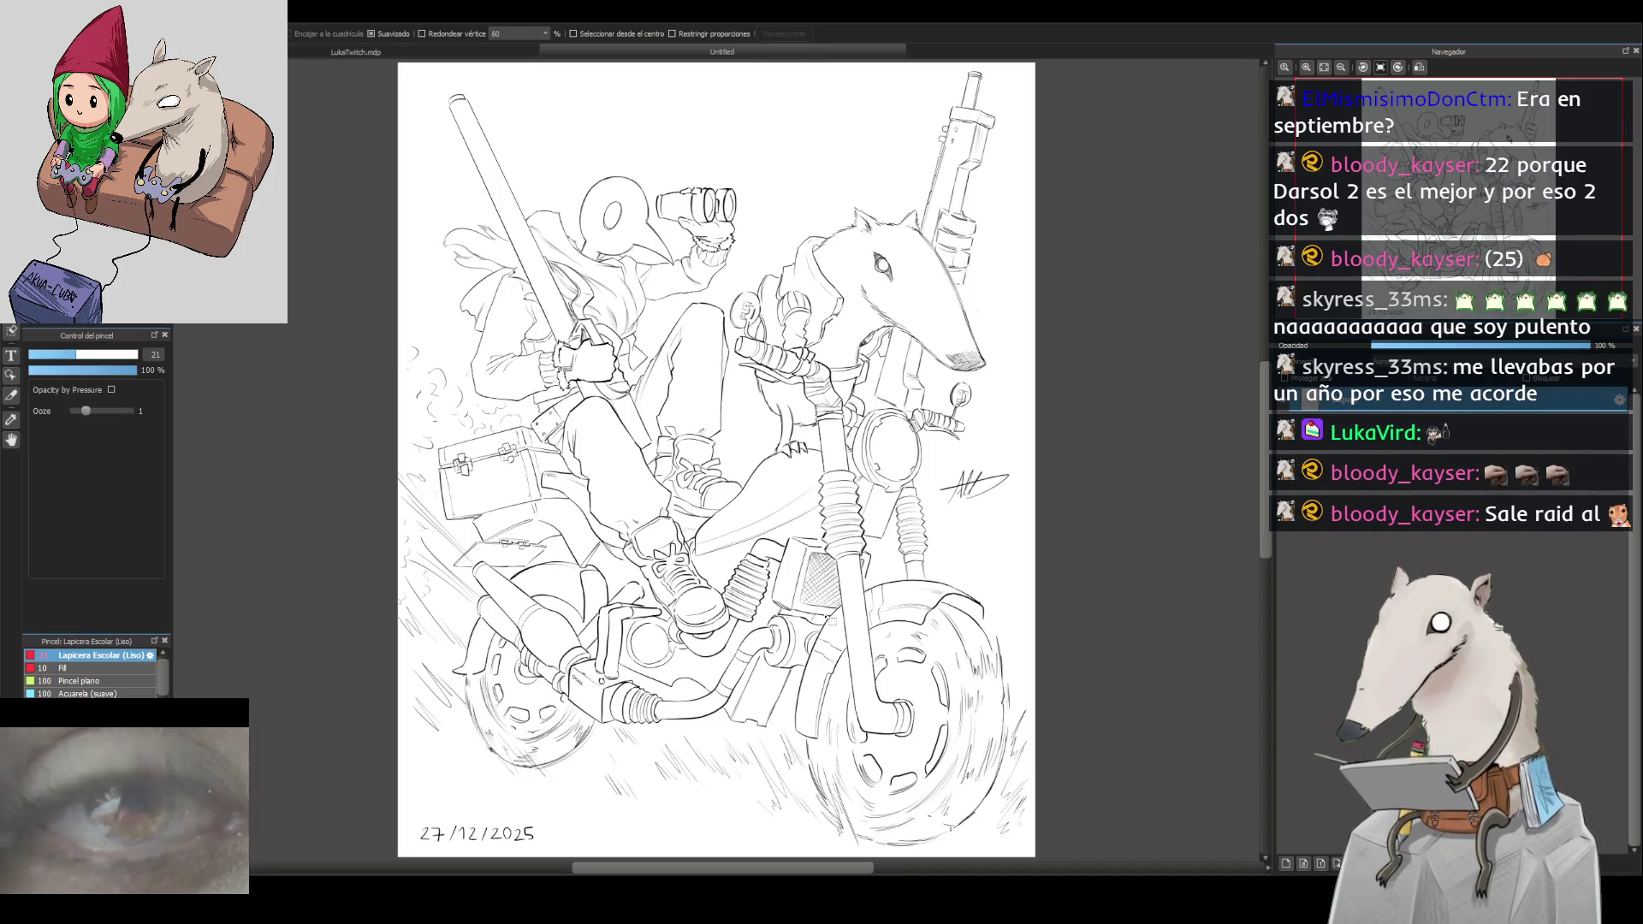
key("ctrl+w")
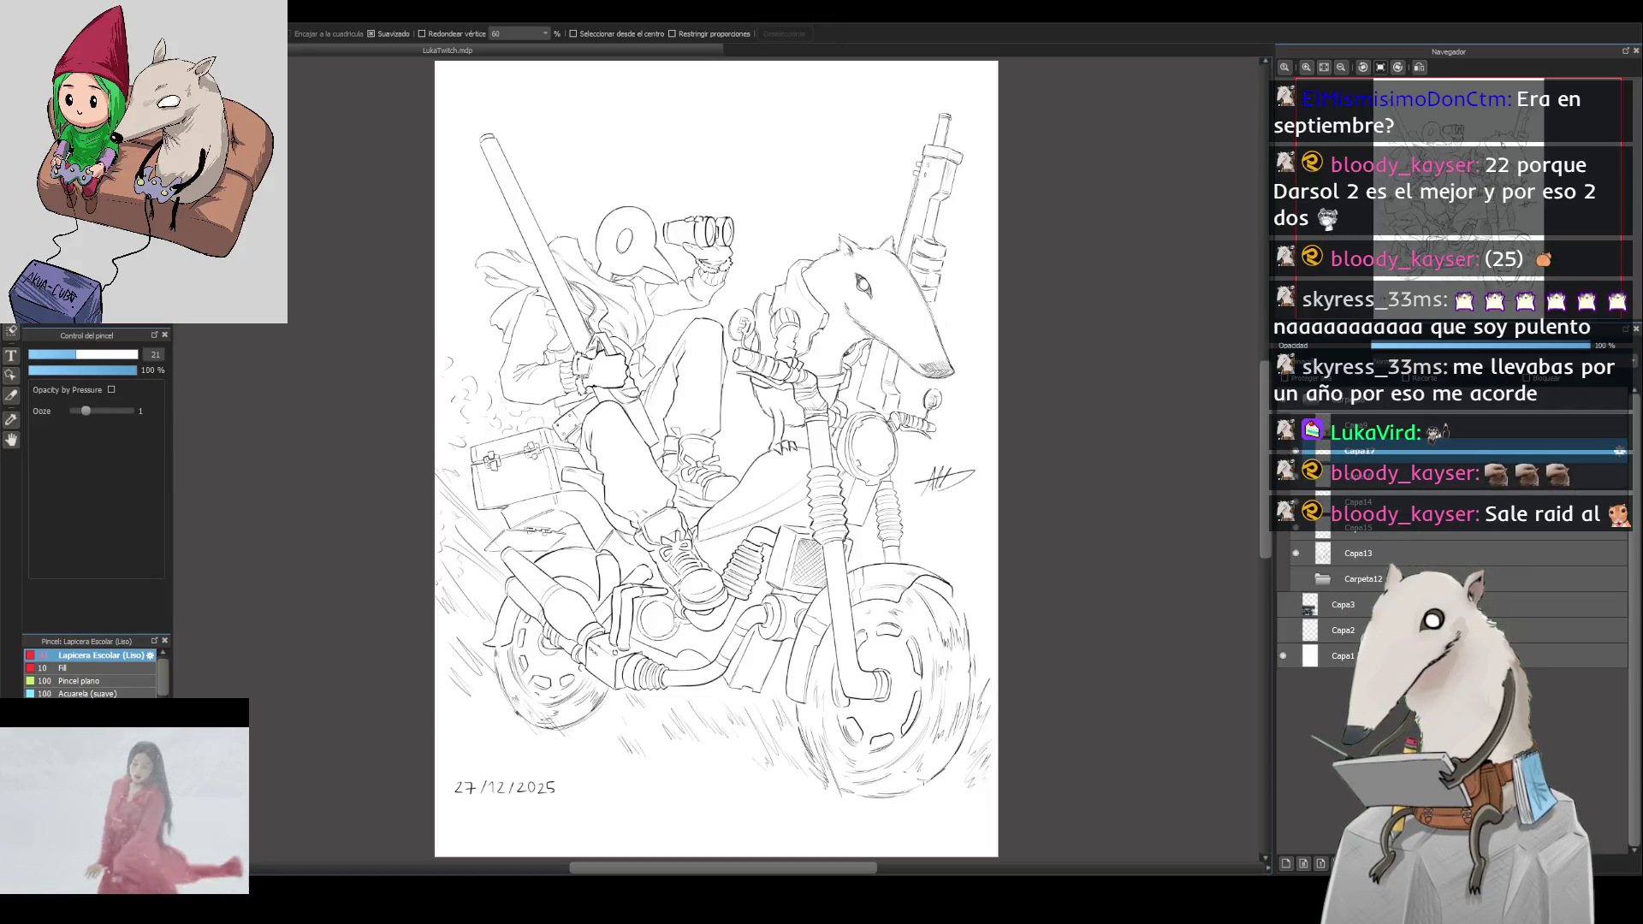
left_click(1283, 632)
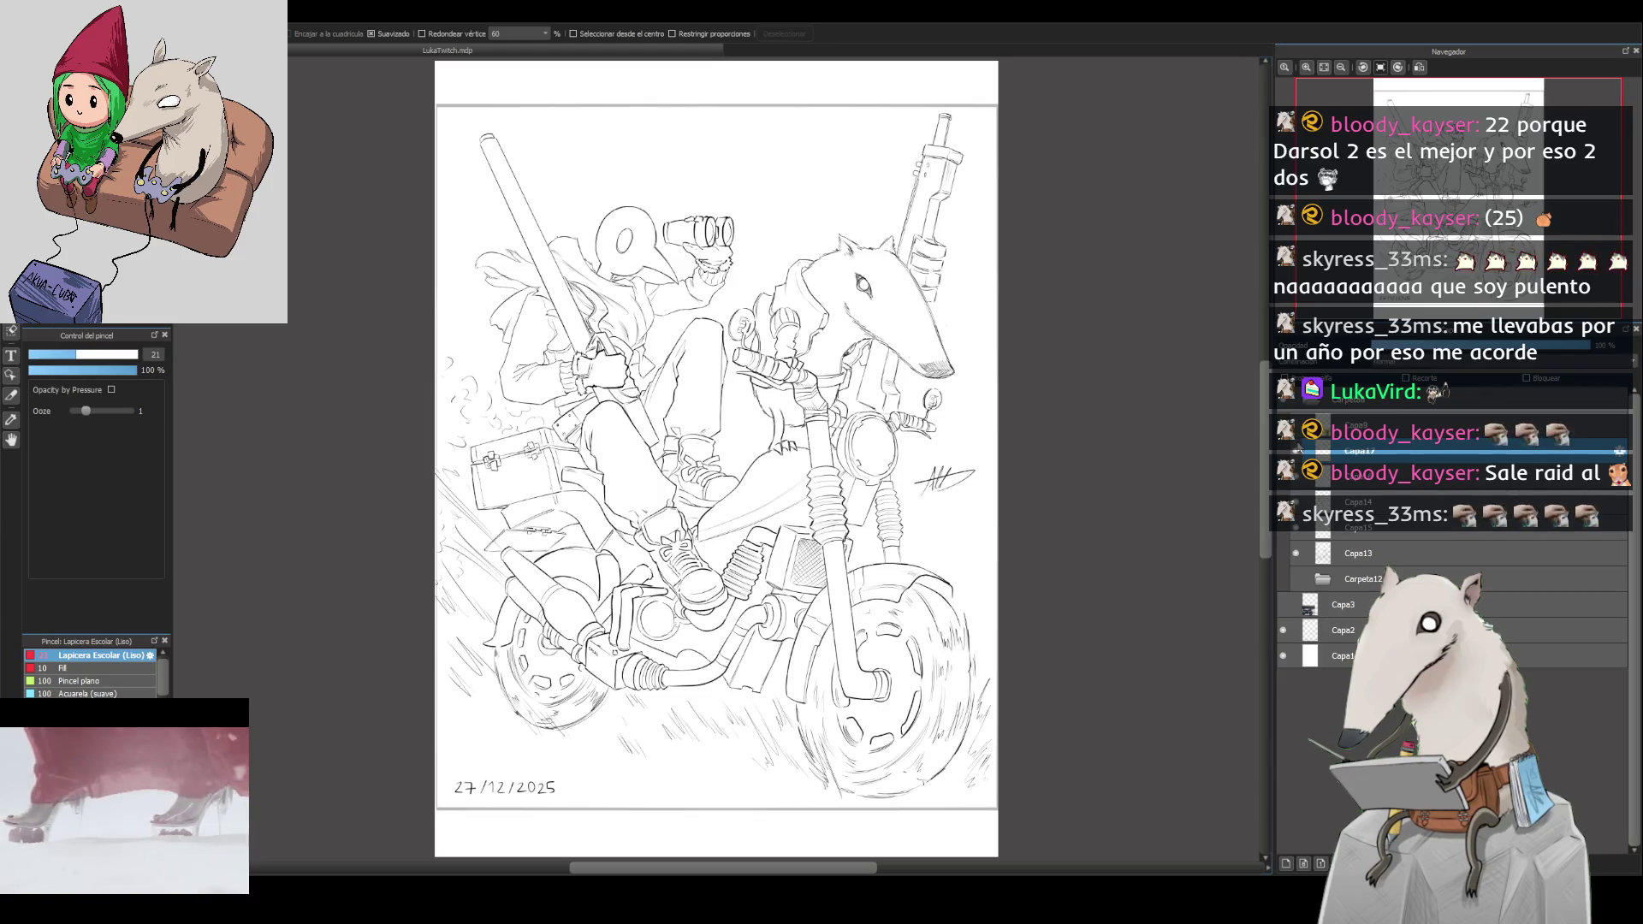
key("ctrl+v")
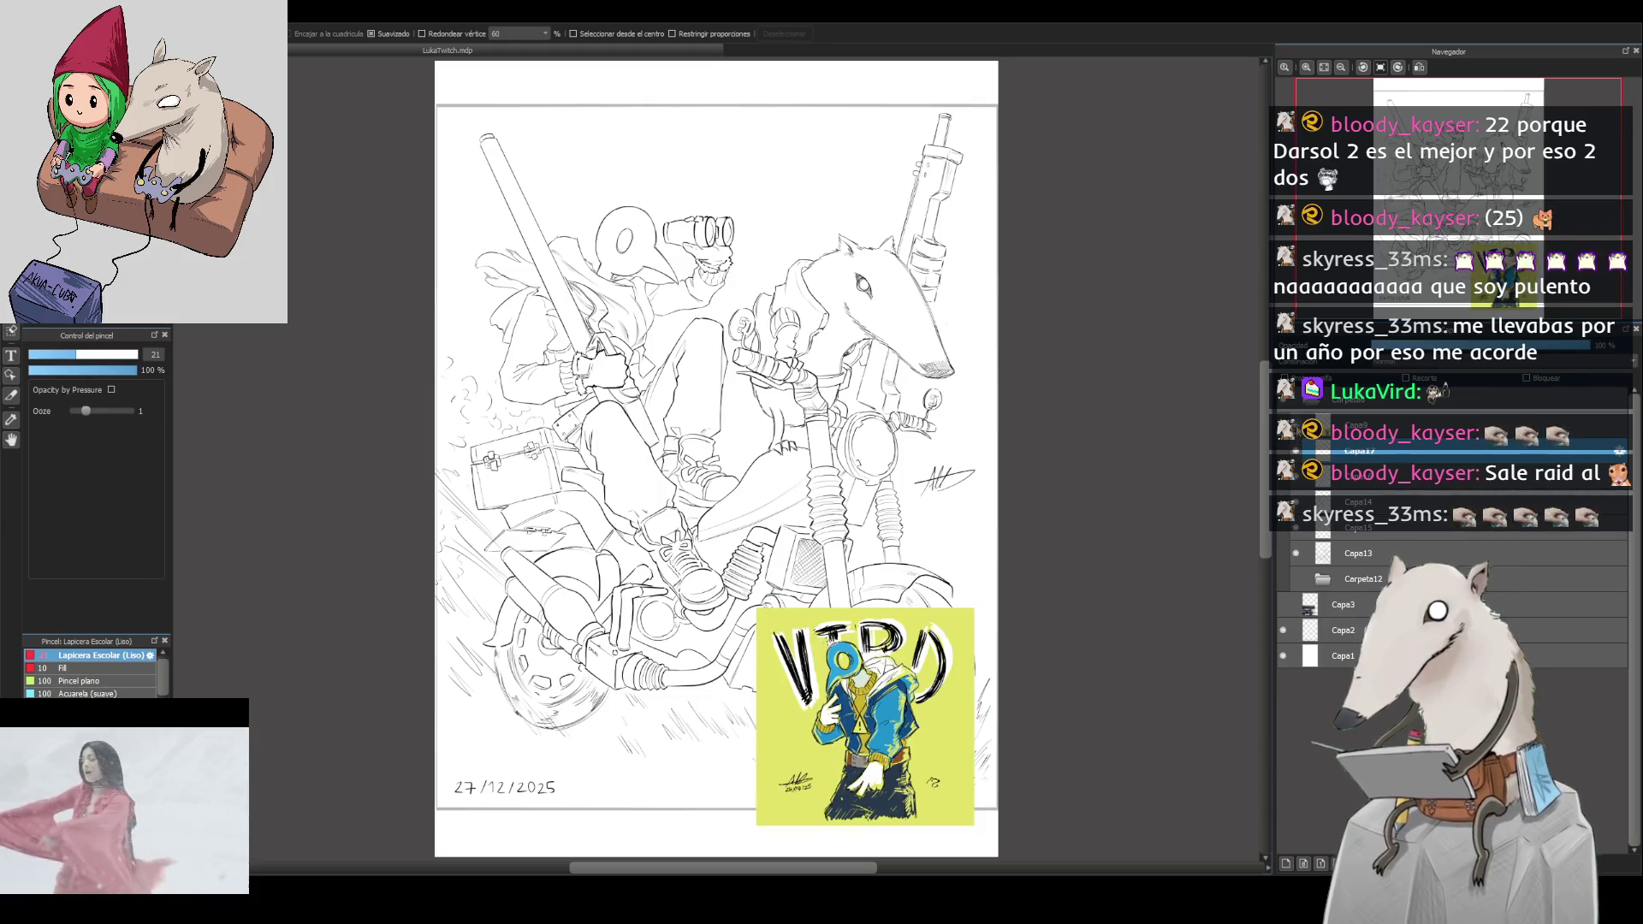
left_click(1296, 477)
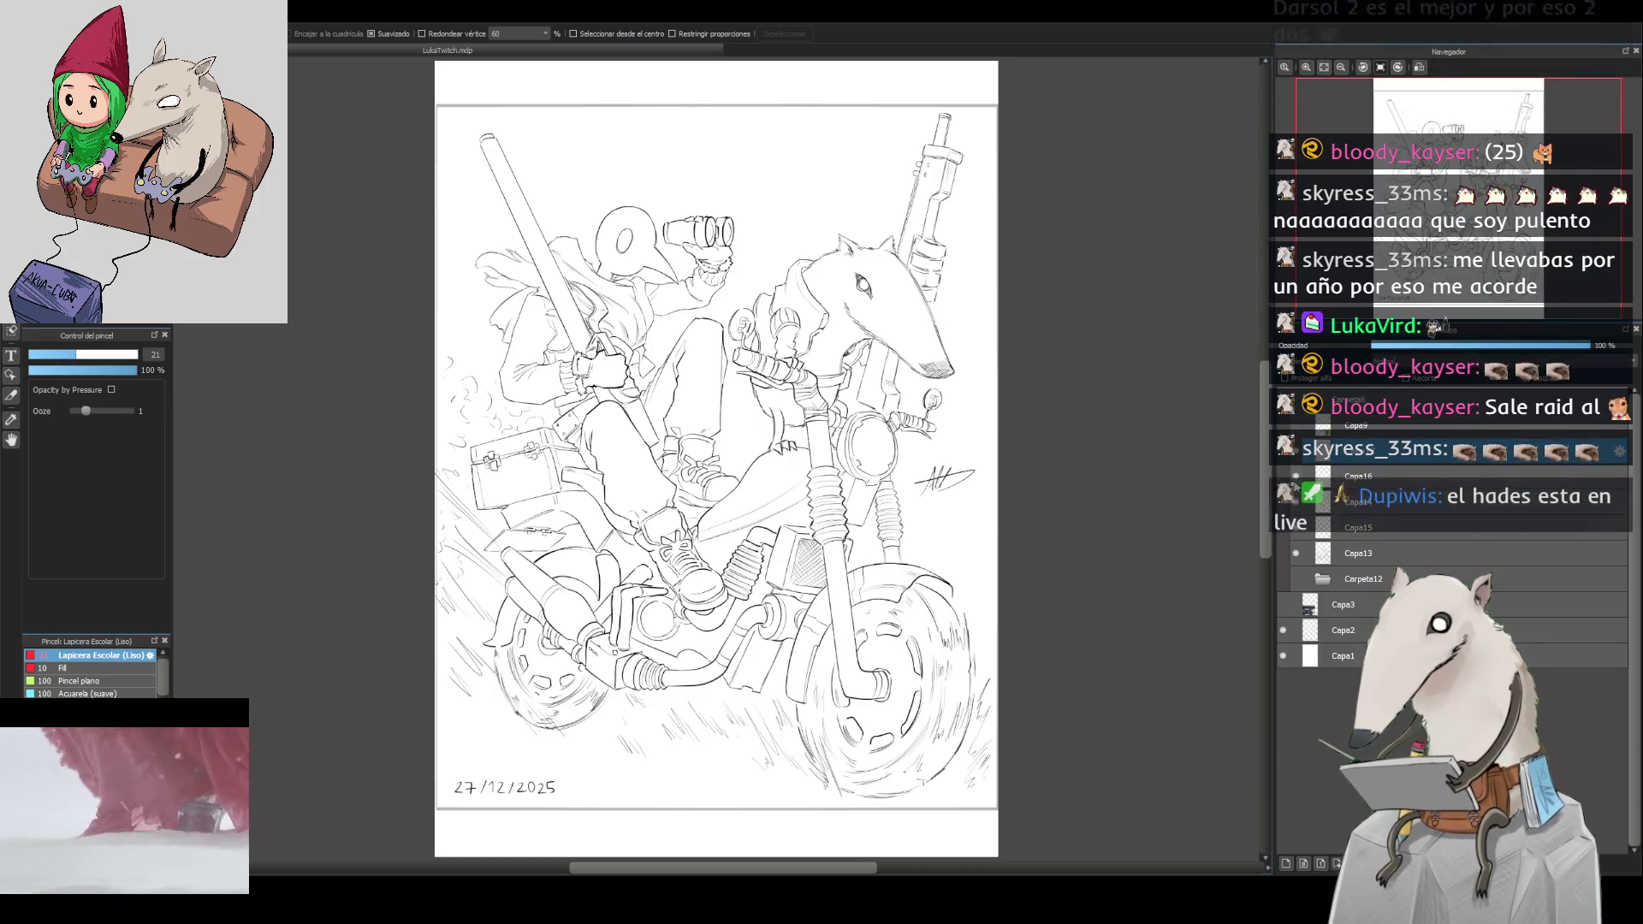